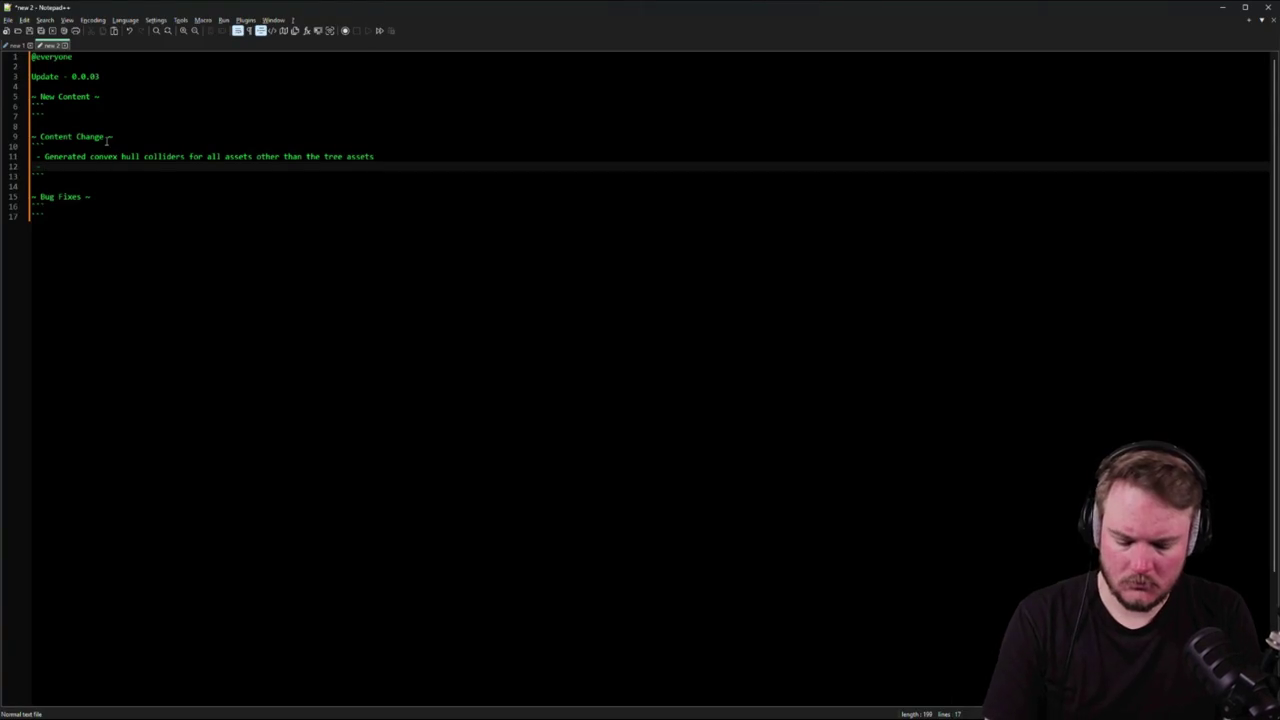
- Write the line-12 change note about the small and Frir tree assets
type("the")
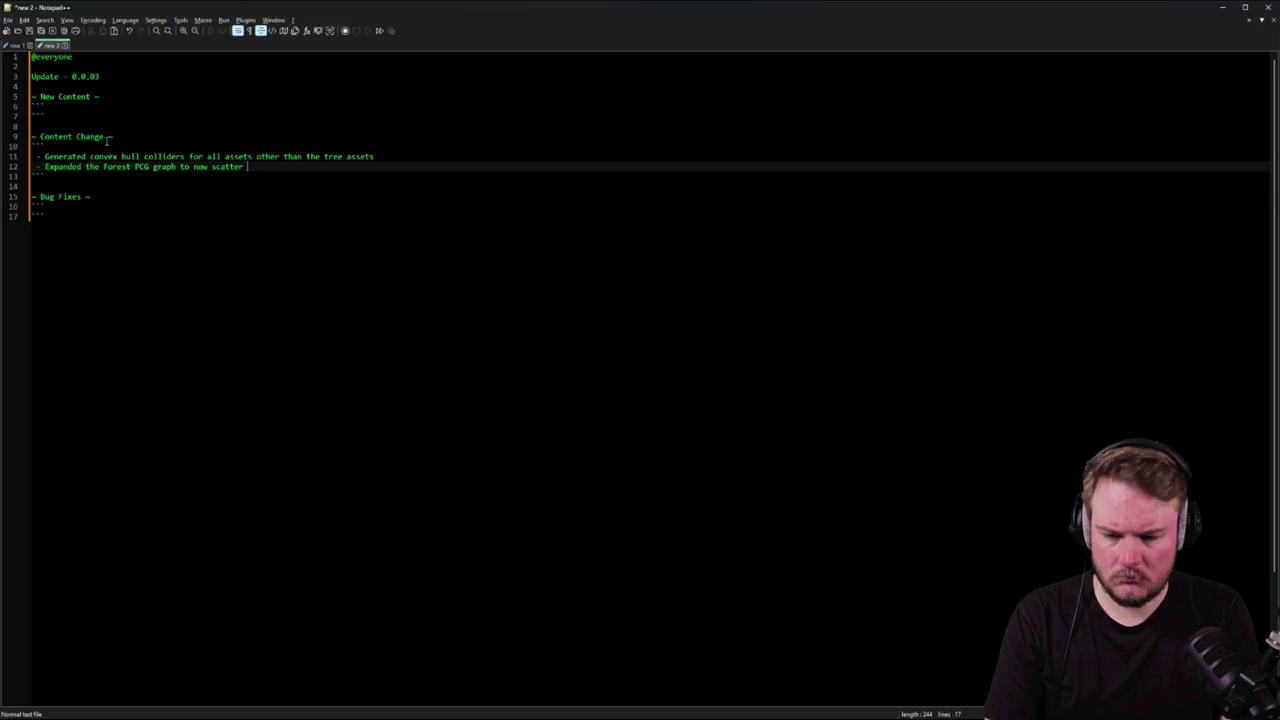
type("small and")
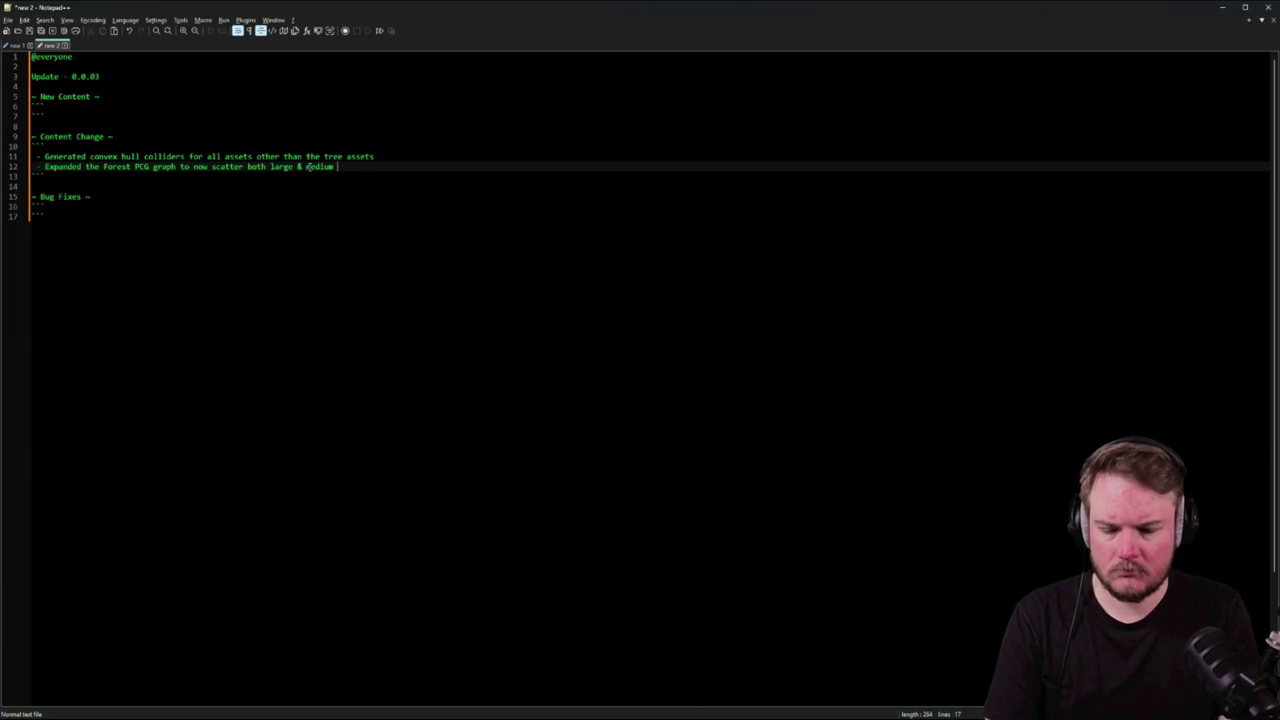
type("Frir tree as")
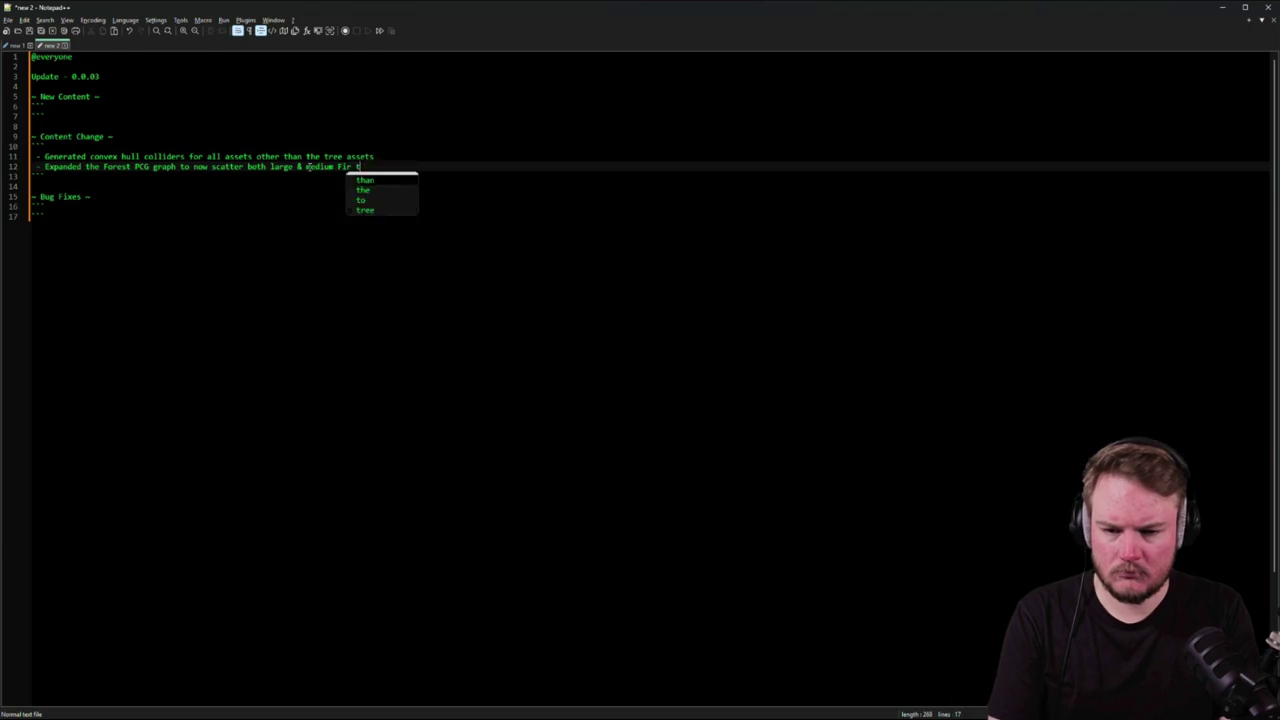
type("sets")
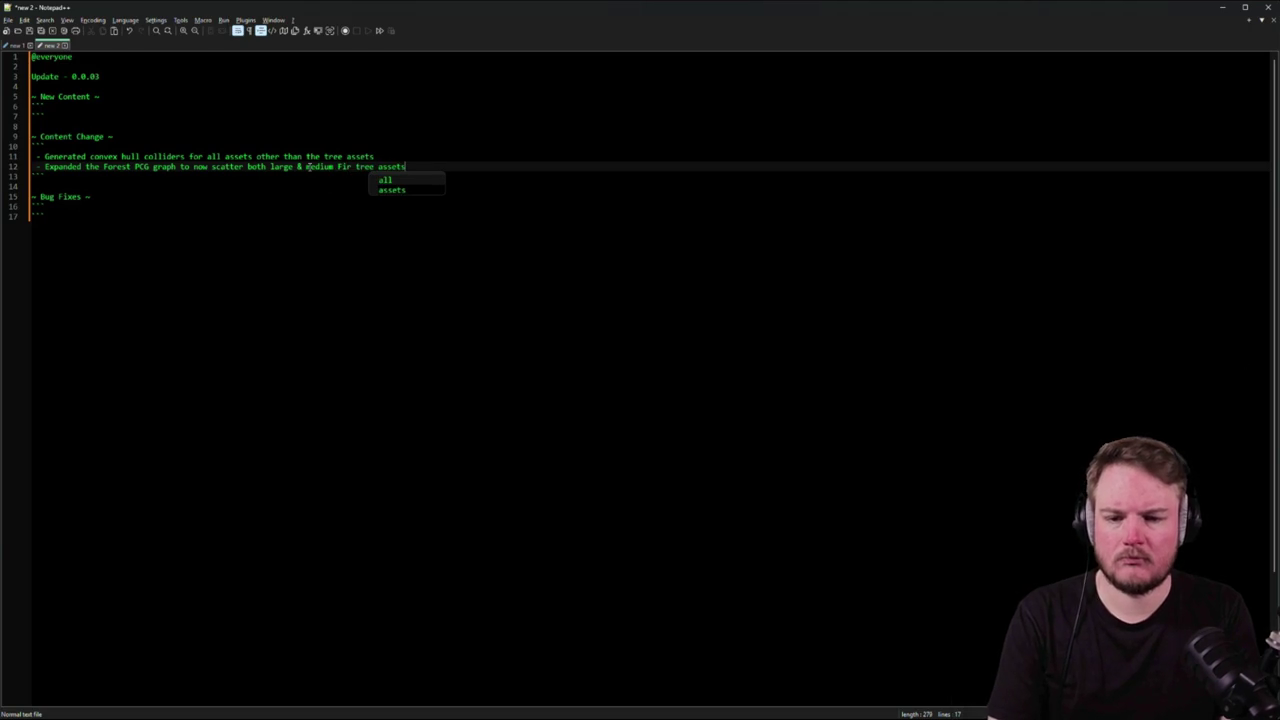
- Add blank entry lines under the New Content and Bug Fixes headings
left_click(166, 196)
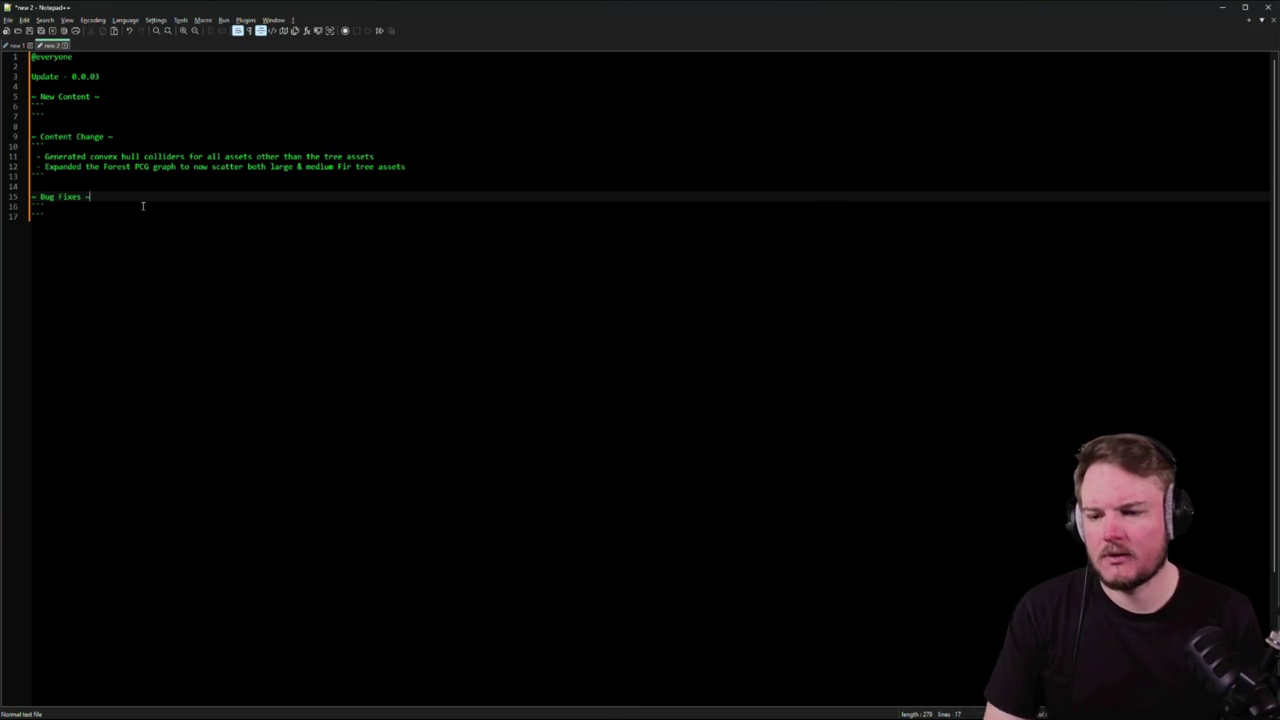
left_click(91, 106)
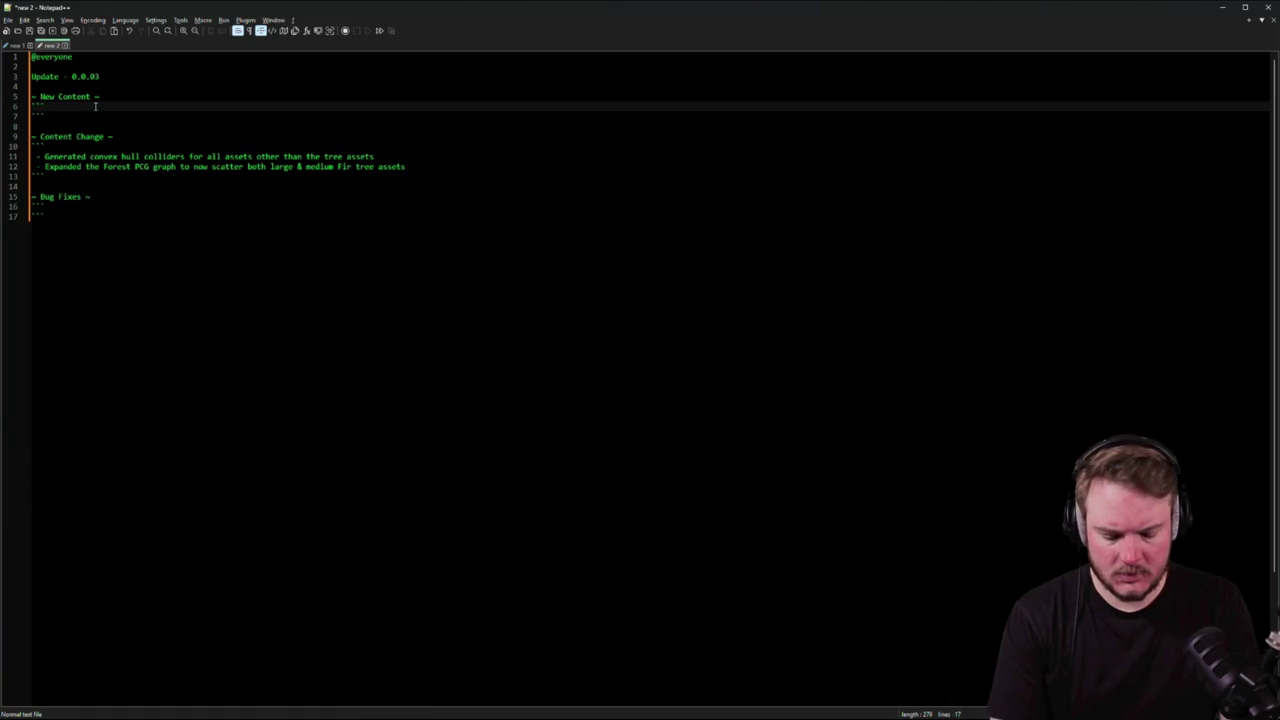
key("Return")
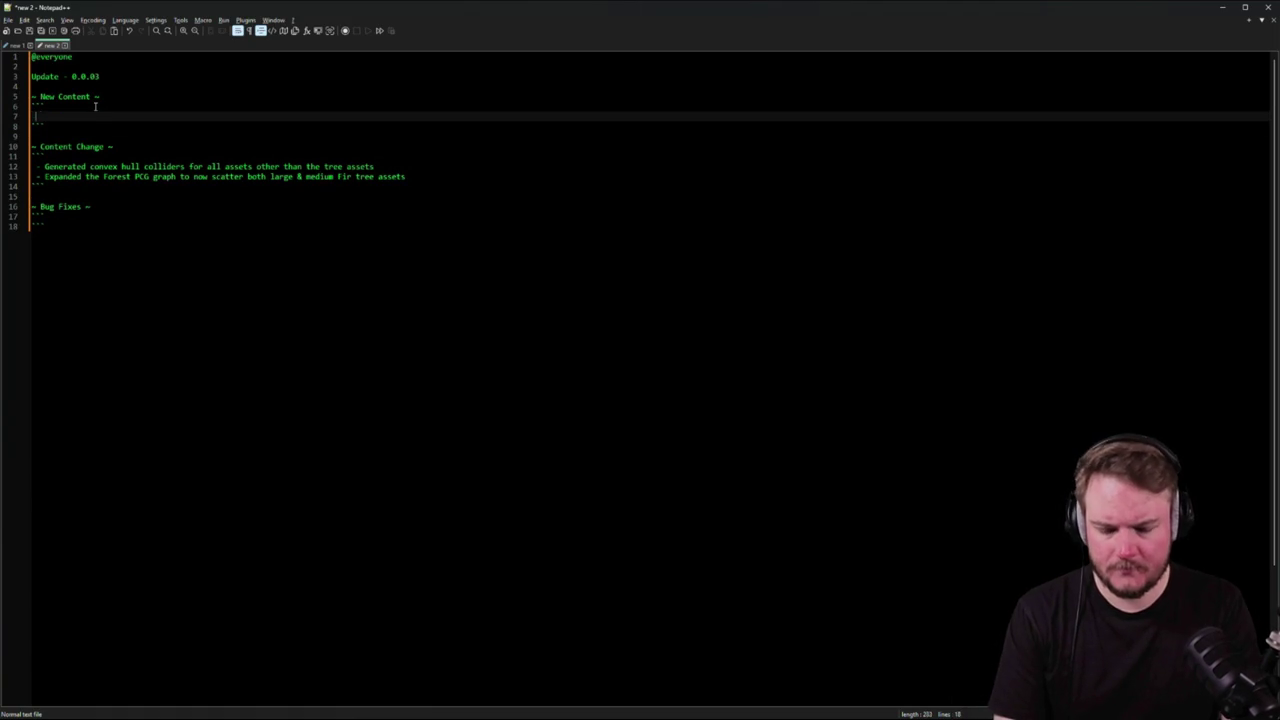
type("-")
left_click(94, 210)
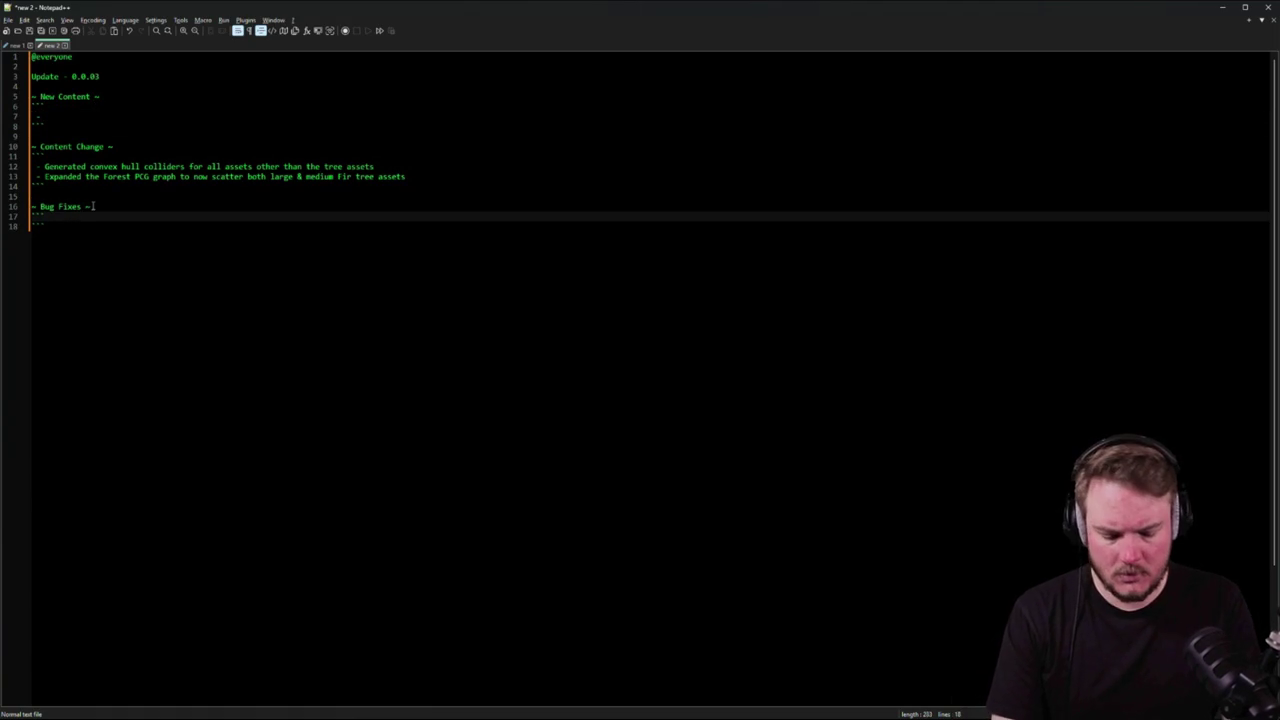
key("Return")
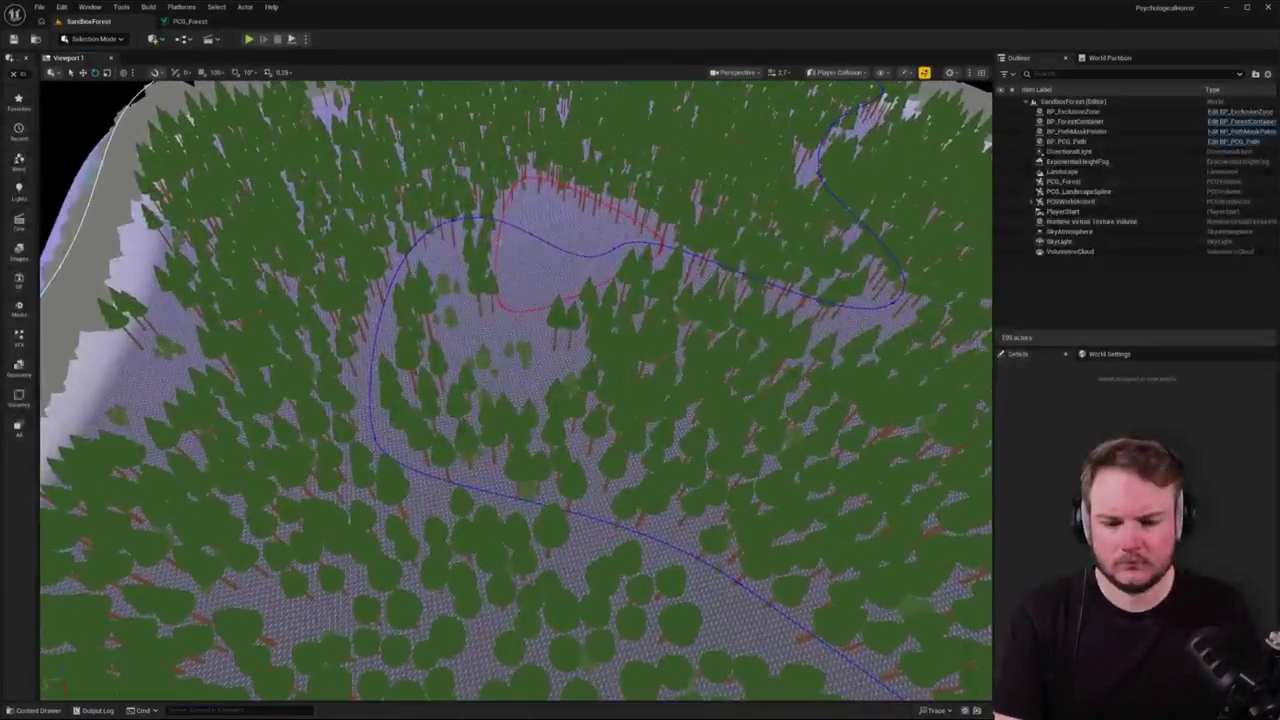
- Switch to Lit shading and fly the camera down close to the fir bushes beneath the trees
key("alt+4")
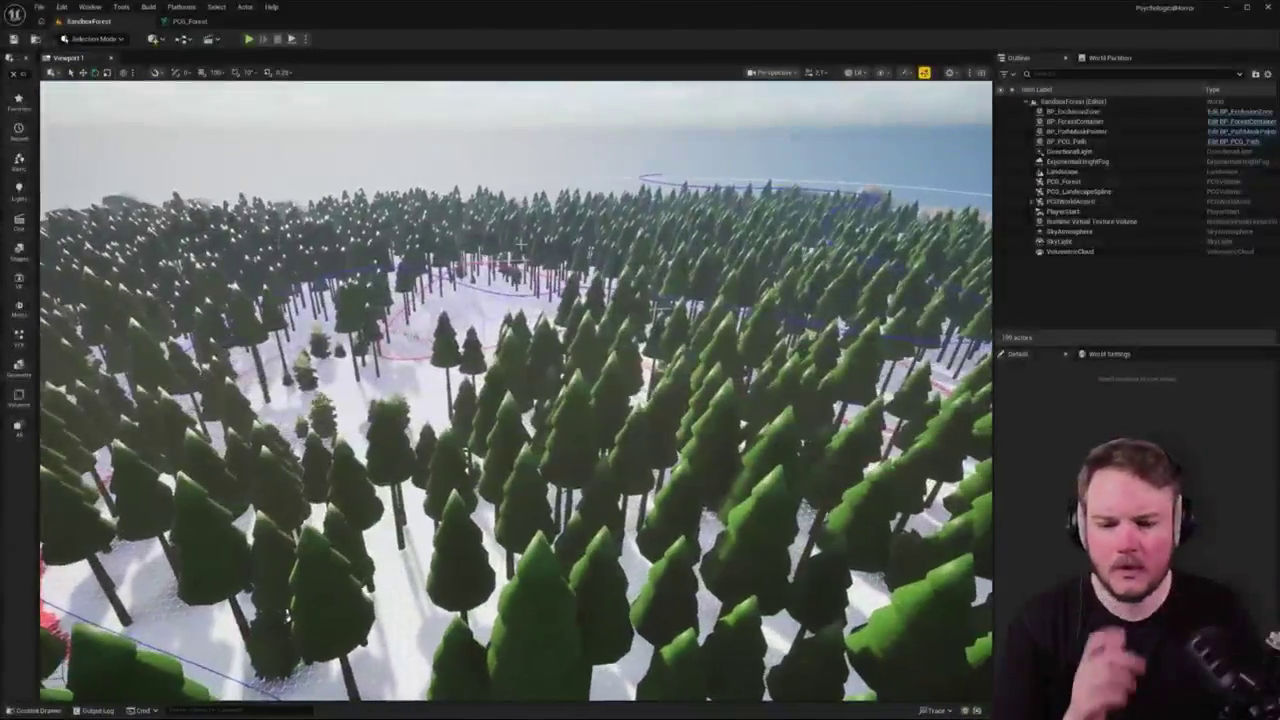
key("w")
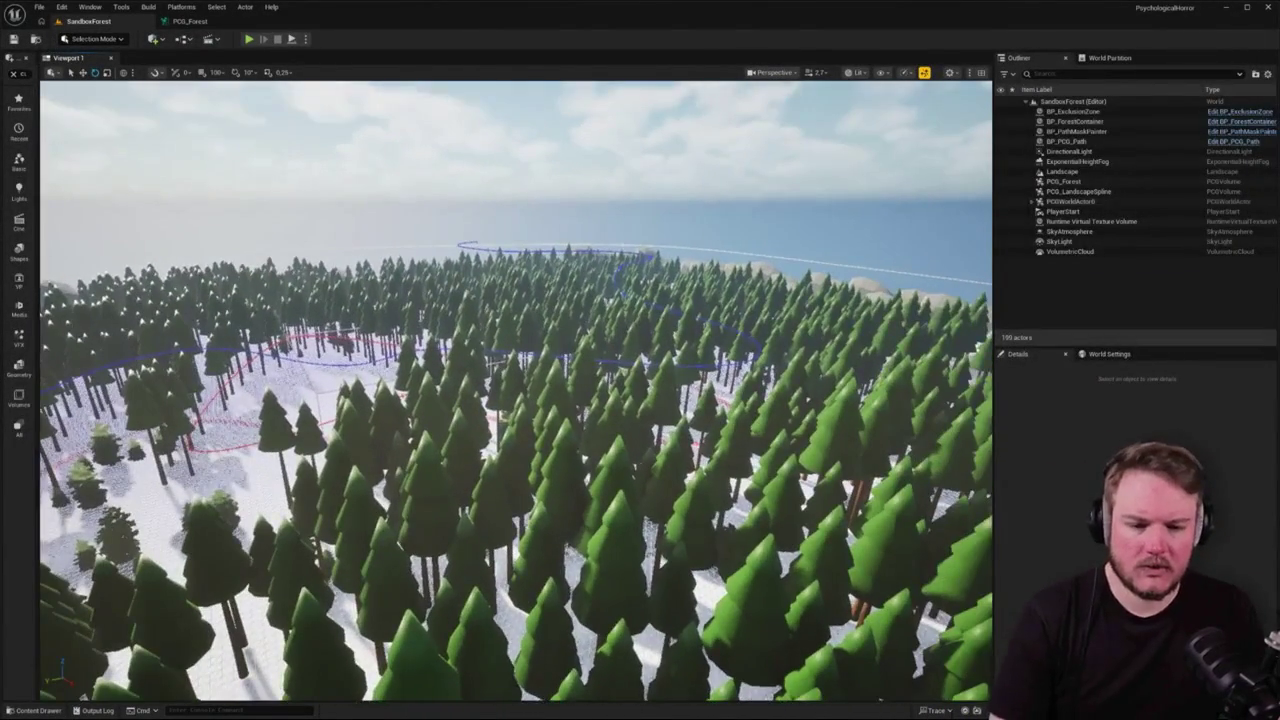
key("w")
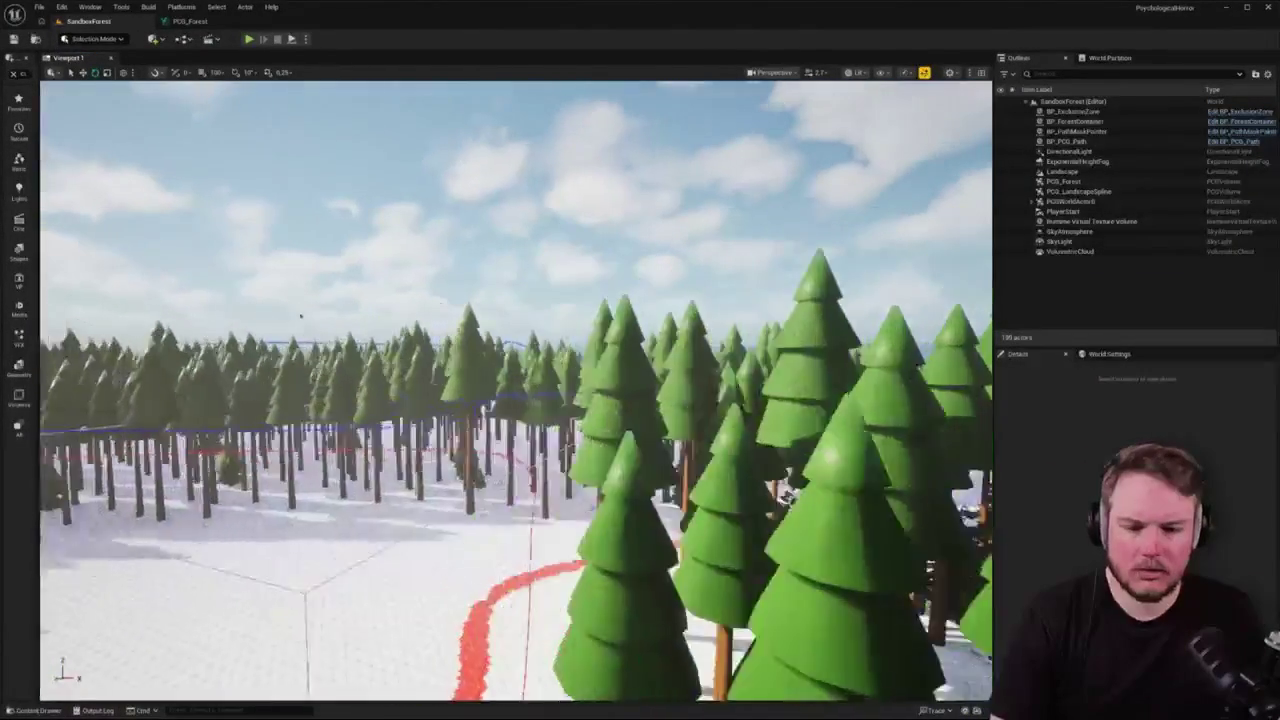
key("s")
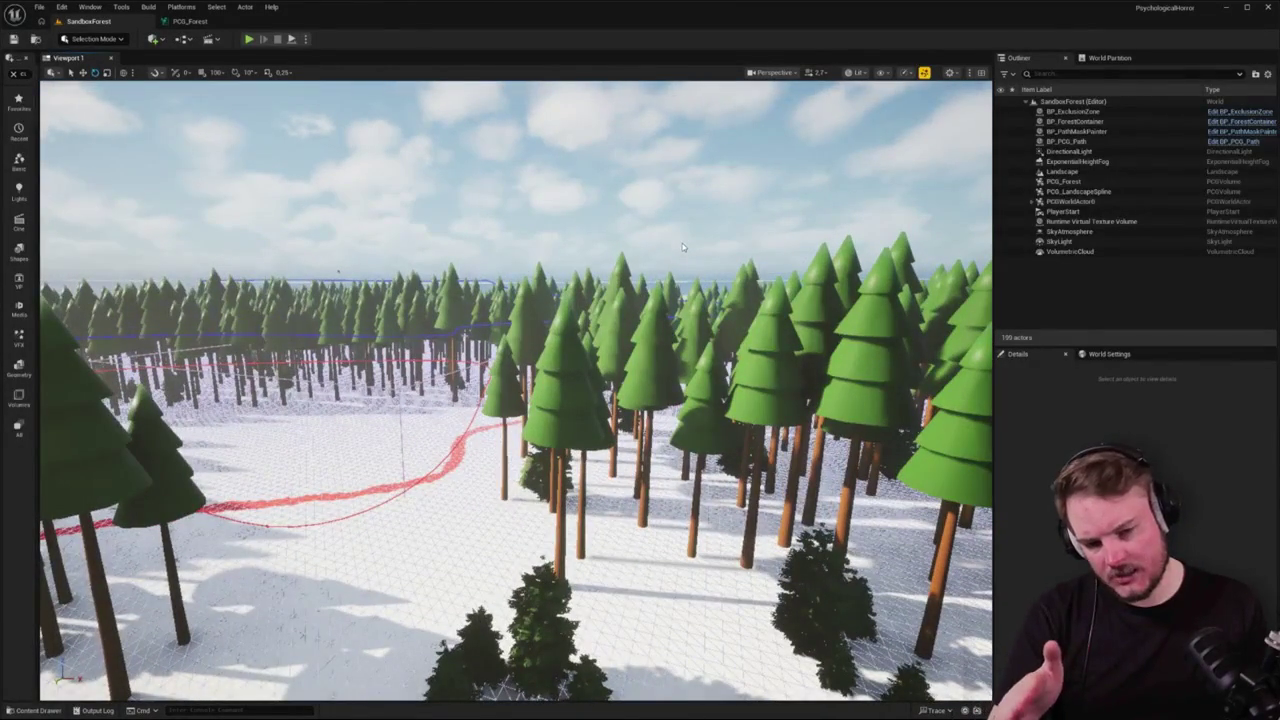
key("w")
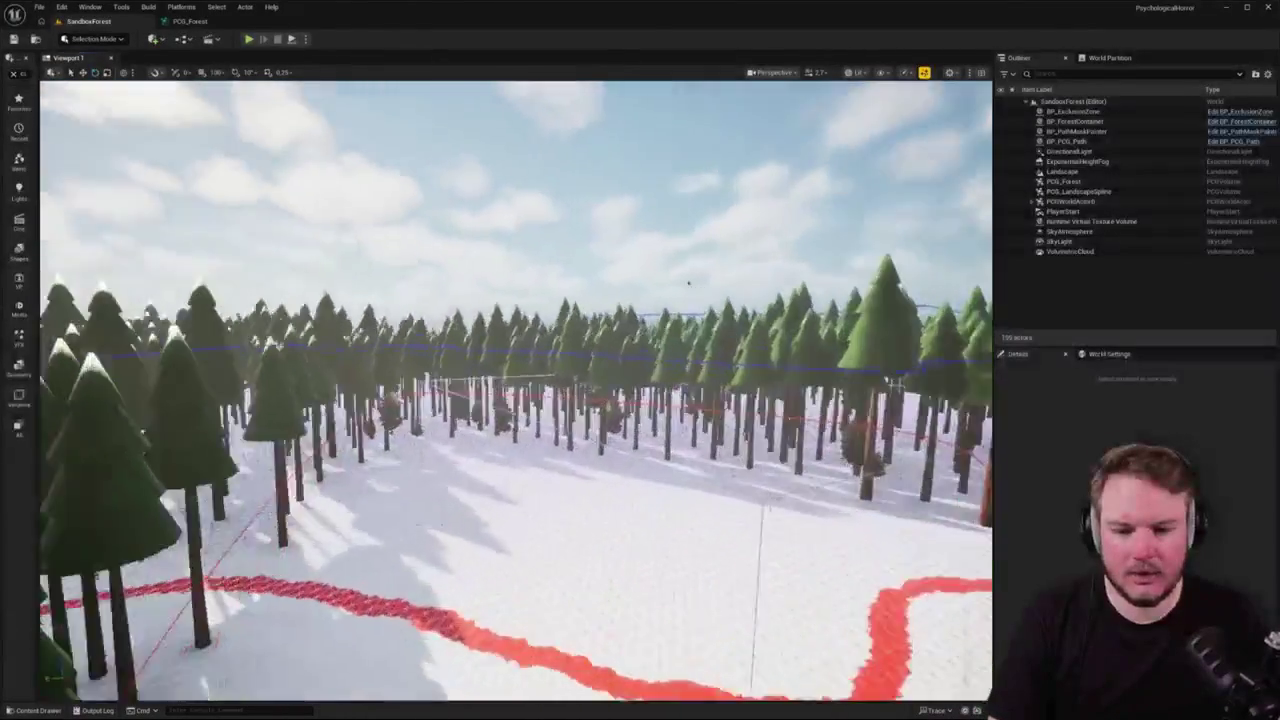
scroll(798, 287, "down", 3)
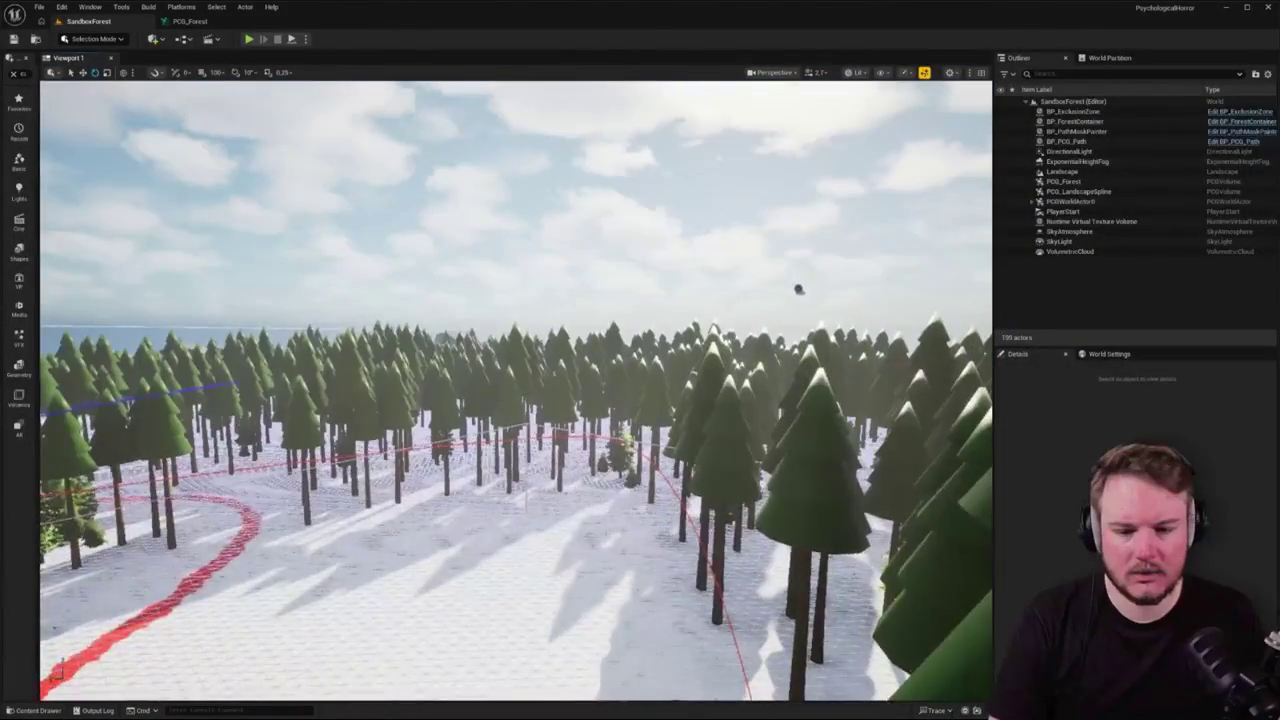
mouse_move(798, 289)
left_mouse_down()
mouse_move(798, 390)
mouse_move(798, 190)
mouse_move(798, 270)
left_mouse_up()
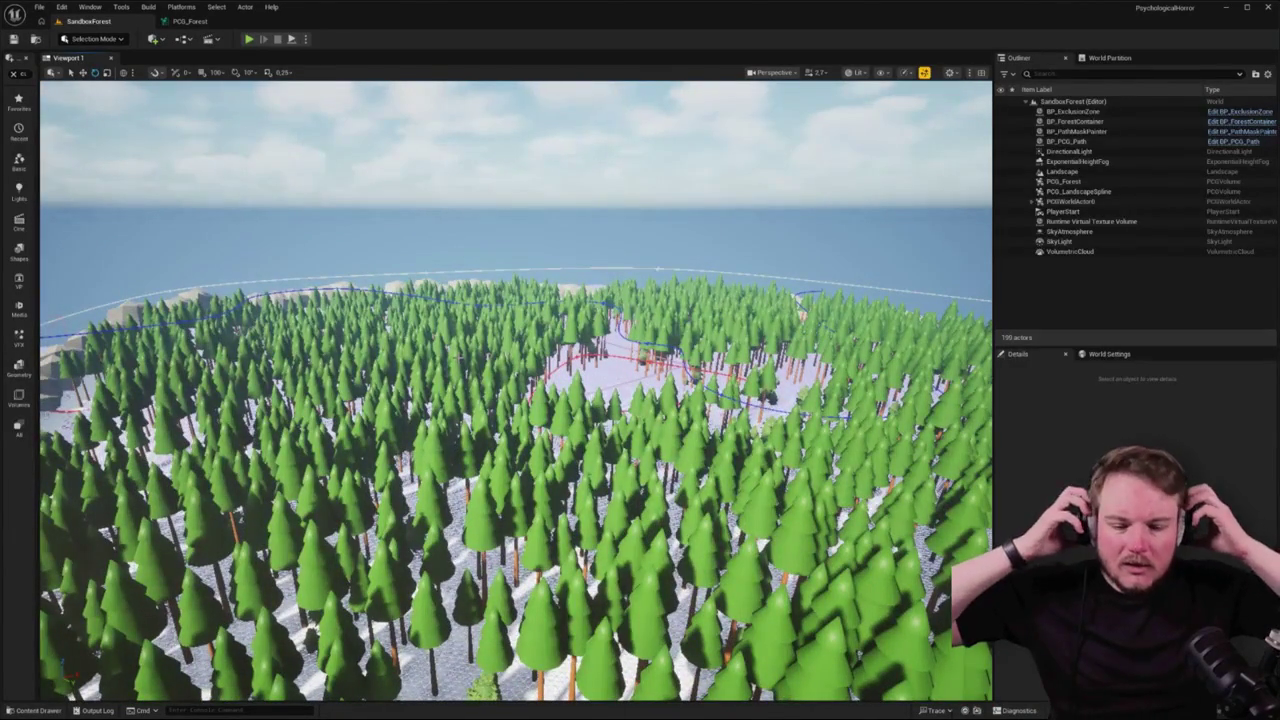
left_click_drag(515, 390, 515, 355)
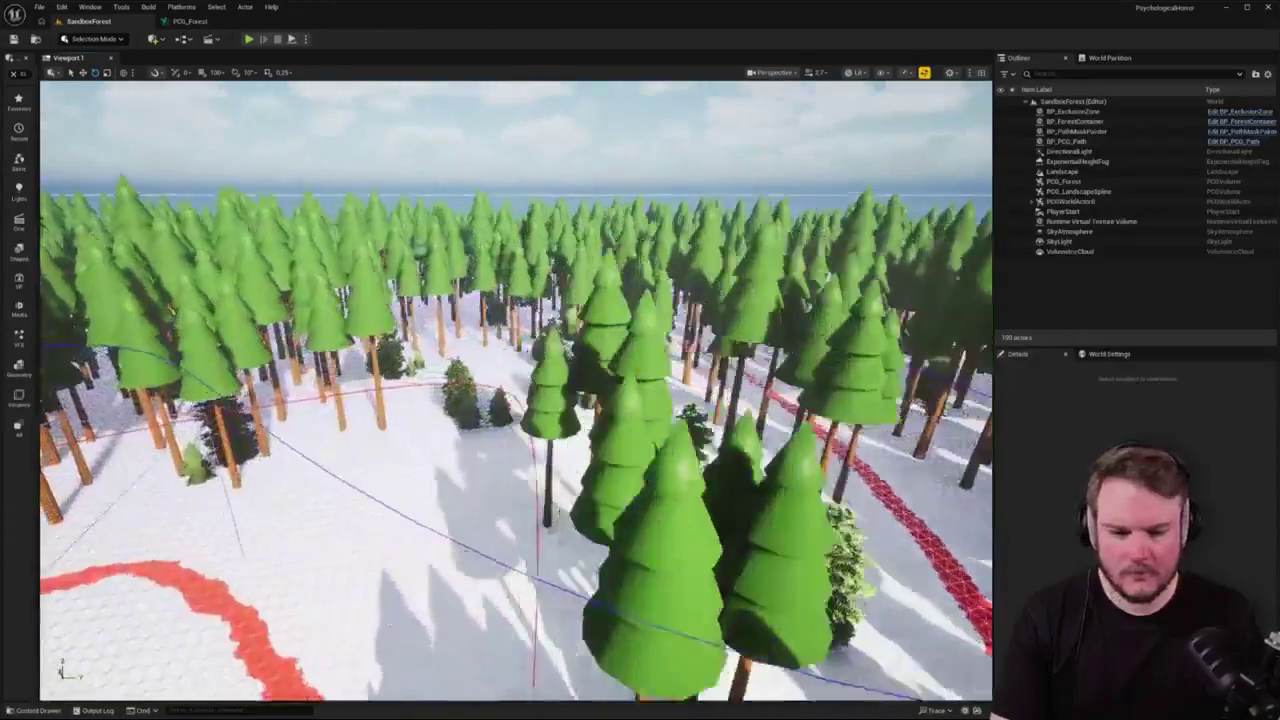
left_click_drag(446, 440, 446, 415)
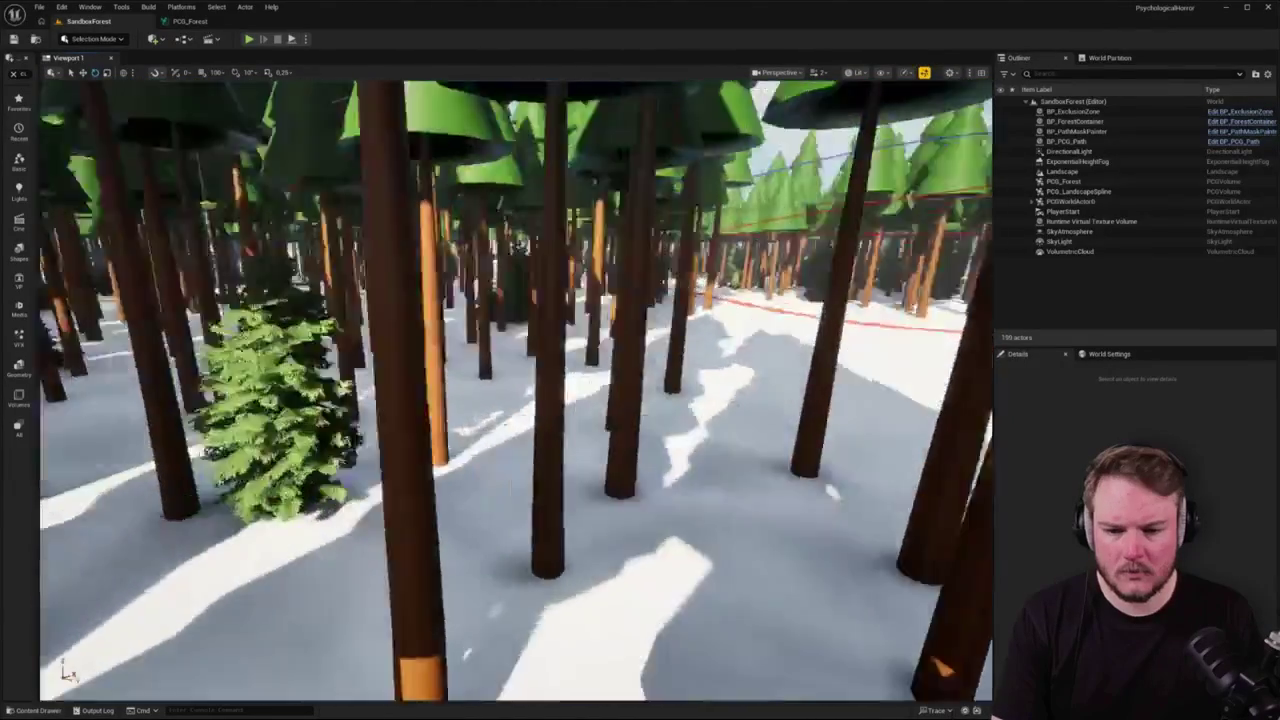
mouse_move(446, 415)
left_mouse_down()
mouse_move(446, 385)
mouse_move(495, 385)
mouse_move(475, 400)
mouse_move(405, 400)
mouse_move(405, 360)
mouse_move(405, 390)
mouse_move(430, 405)
mouse_move(410, 405)
mouse_move(395, 395)
mouse_move(400, 375)
left_mouse_up()
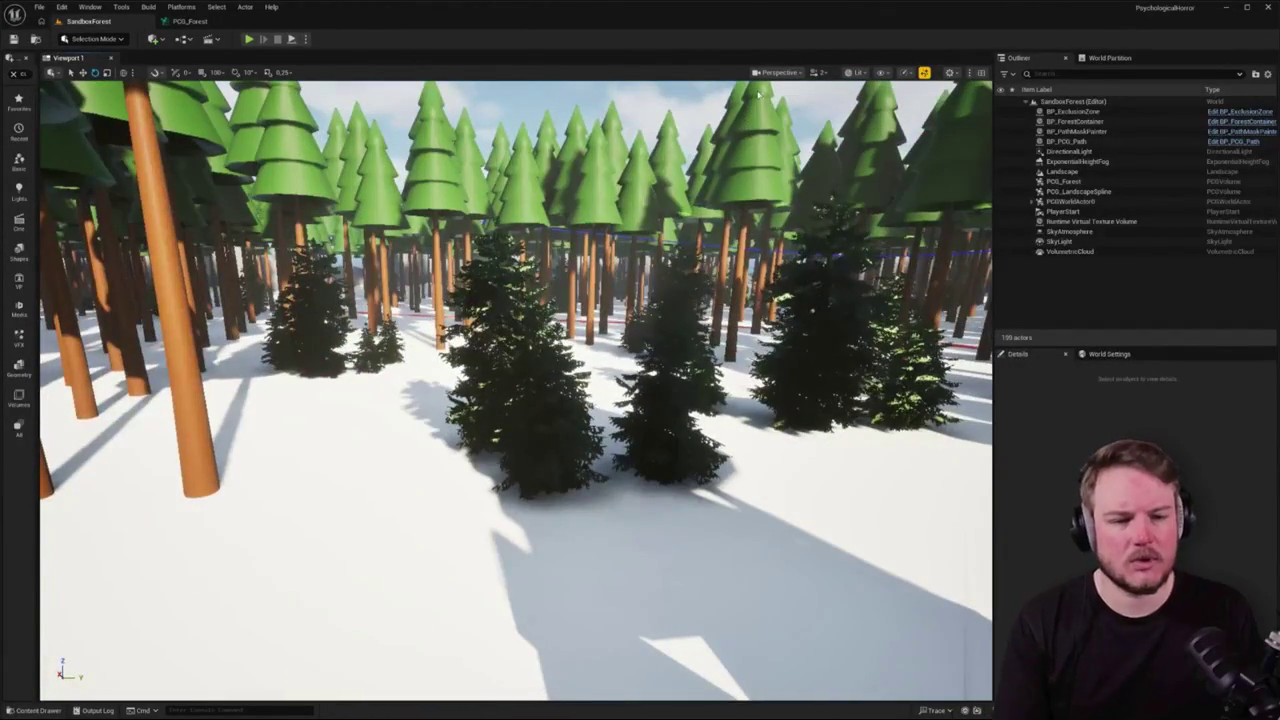
- Set the viewport to Buffer Visualization > World Normal, select PCG_Forest and show the Content Drawer
left_click(856, 72)
mouse_move(905, 250)
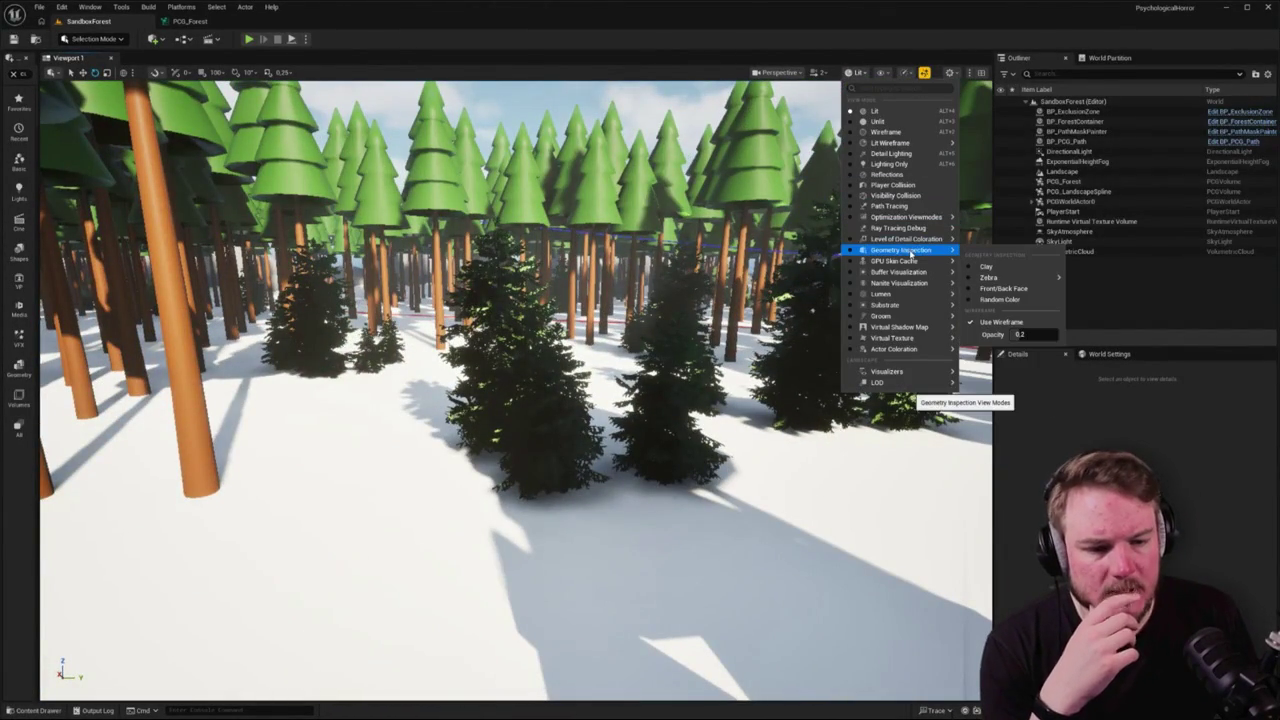
mouse_move(906, 217)
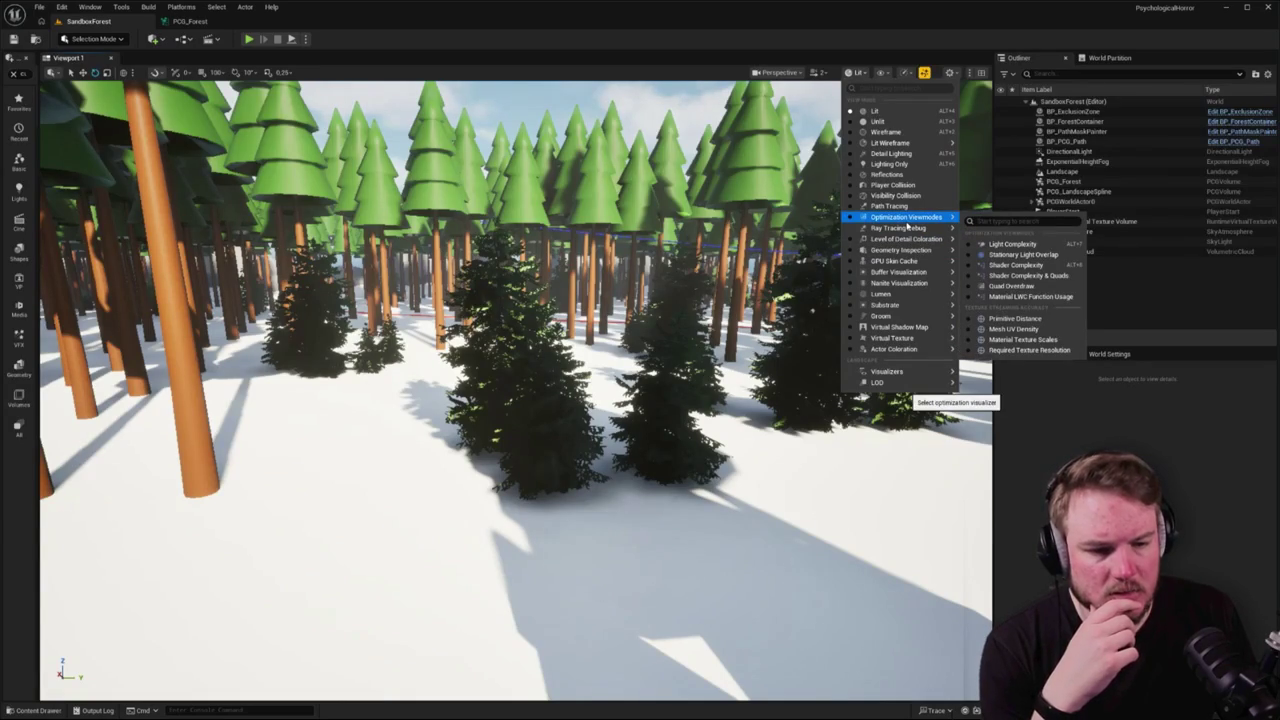
mouse_move(907, 274)
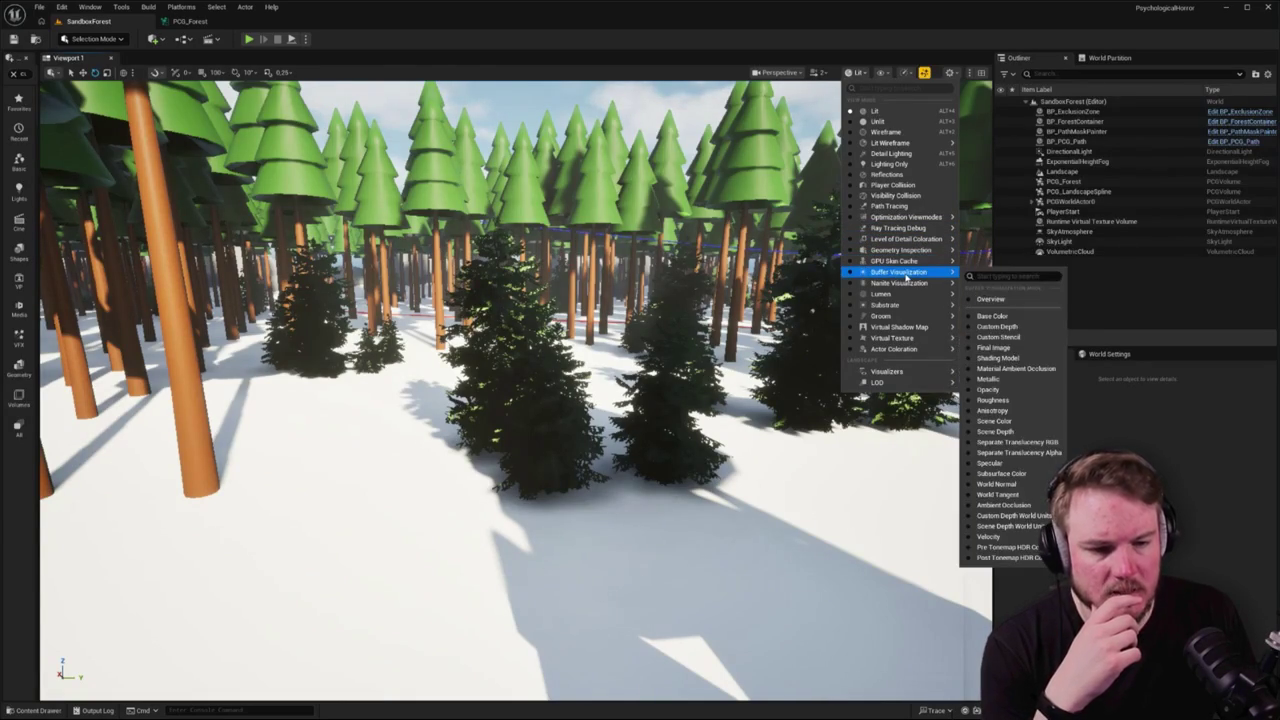
left_click(1008, 485)
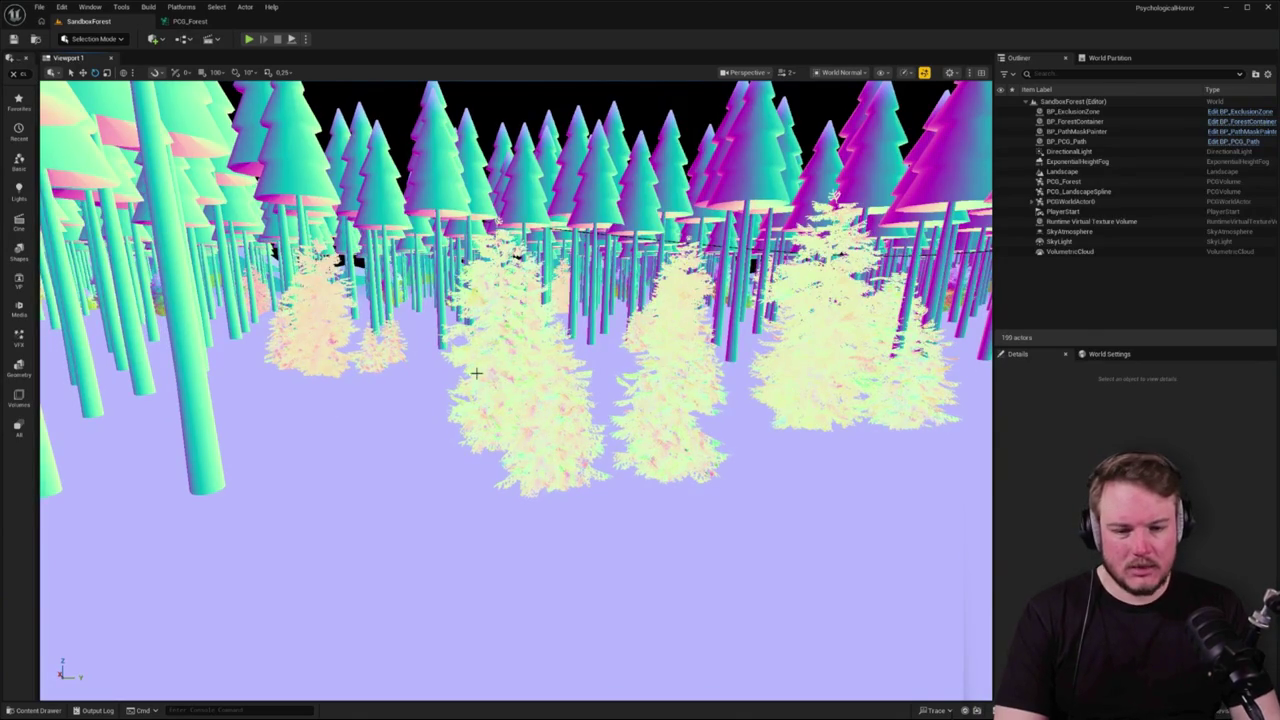
left_click(559, 407)
key("ctrl+space")
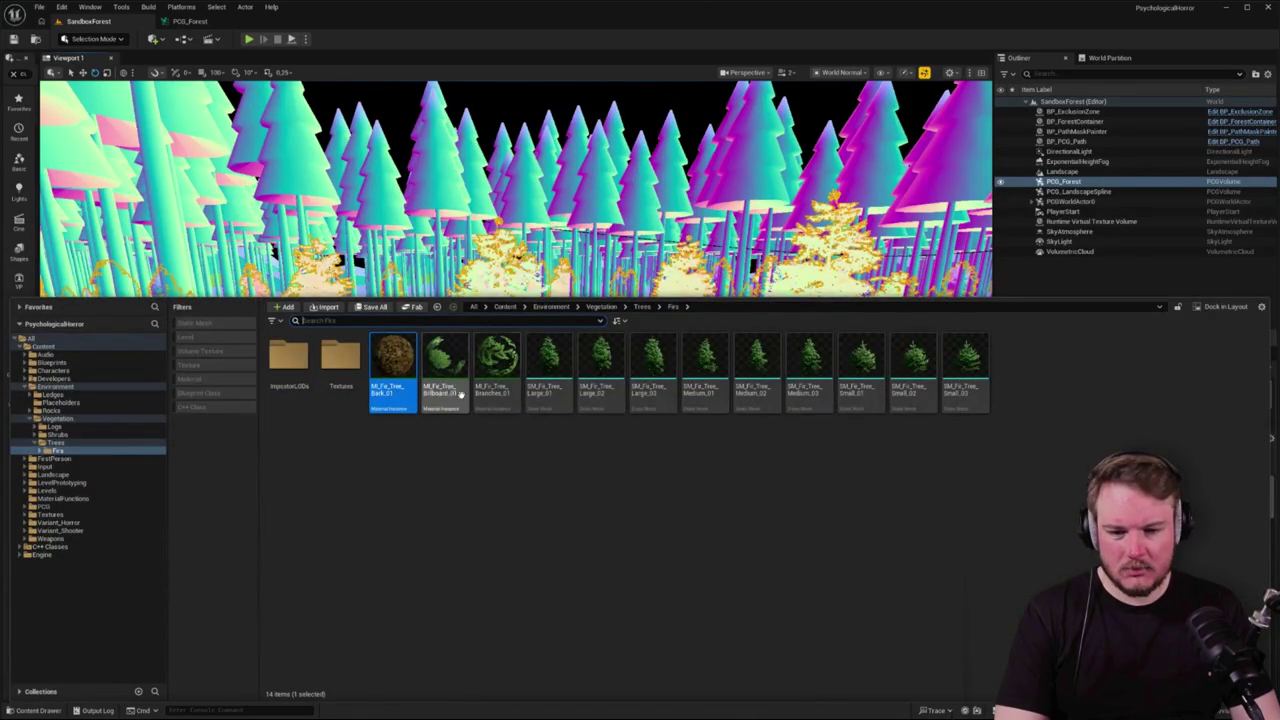
- Open the M_Vegetation_01 material from the Vegetation folder and enter its MF_CalculateNormals function
left_click(332, 482)
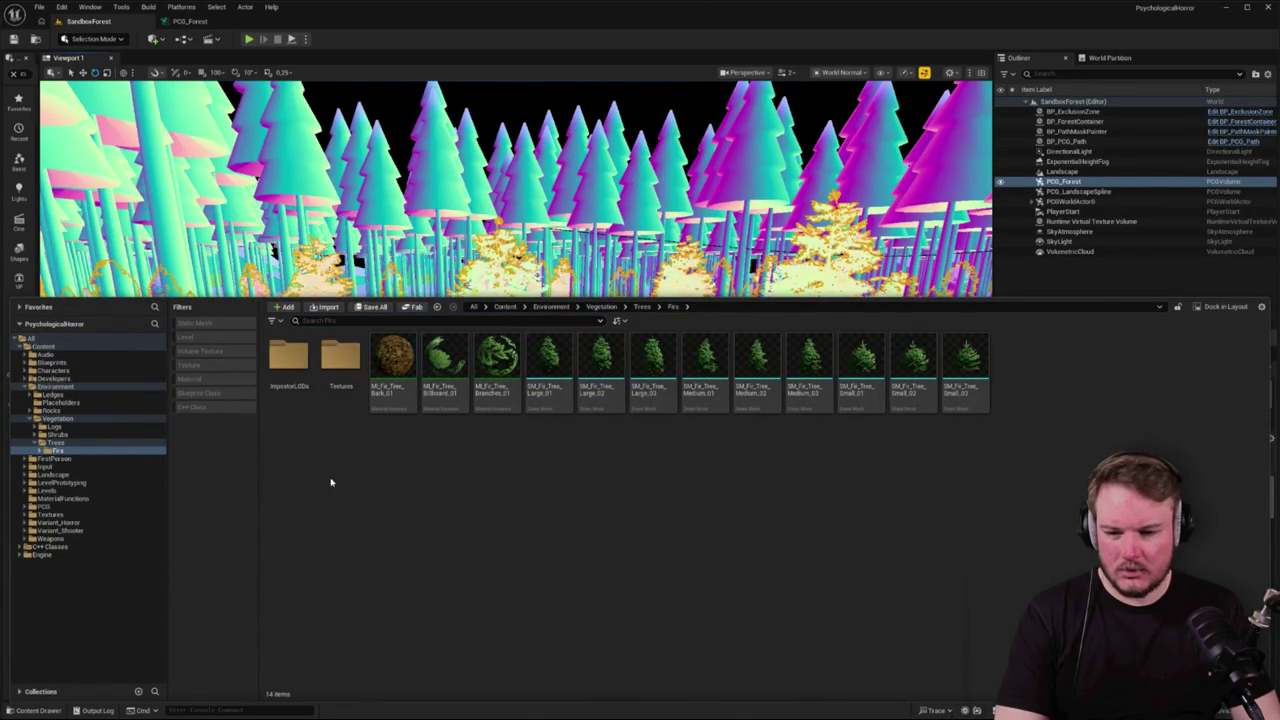
left_click(56, 442)
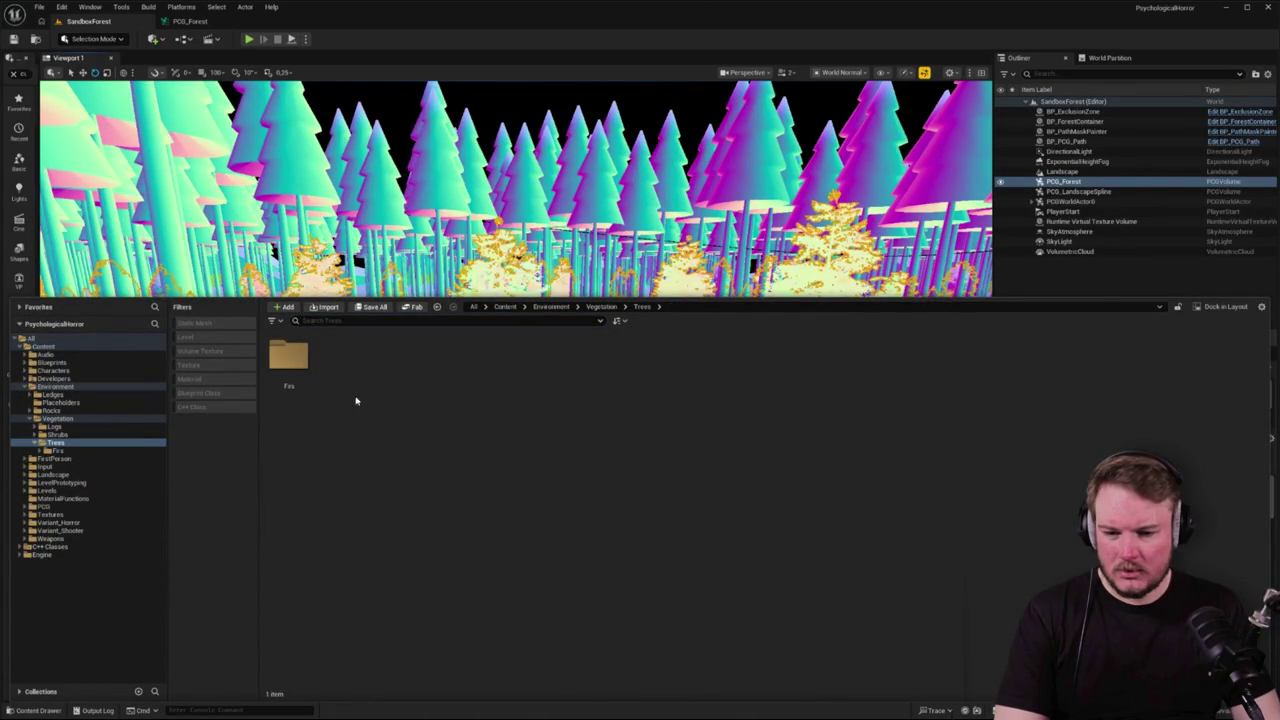
left_click(78, 419)
double_click(455, 366)
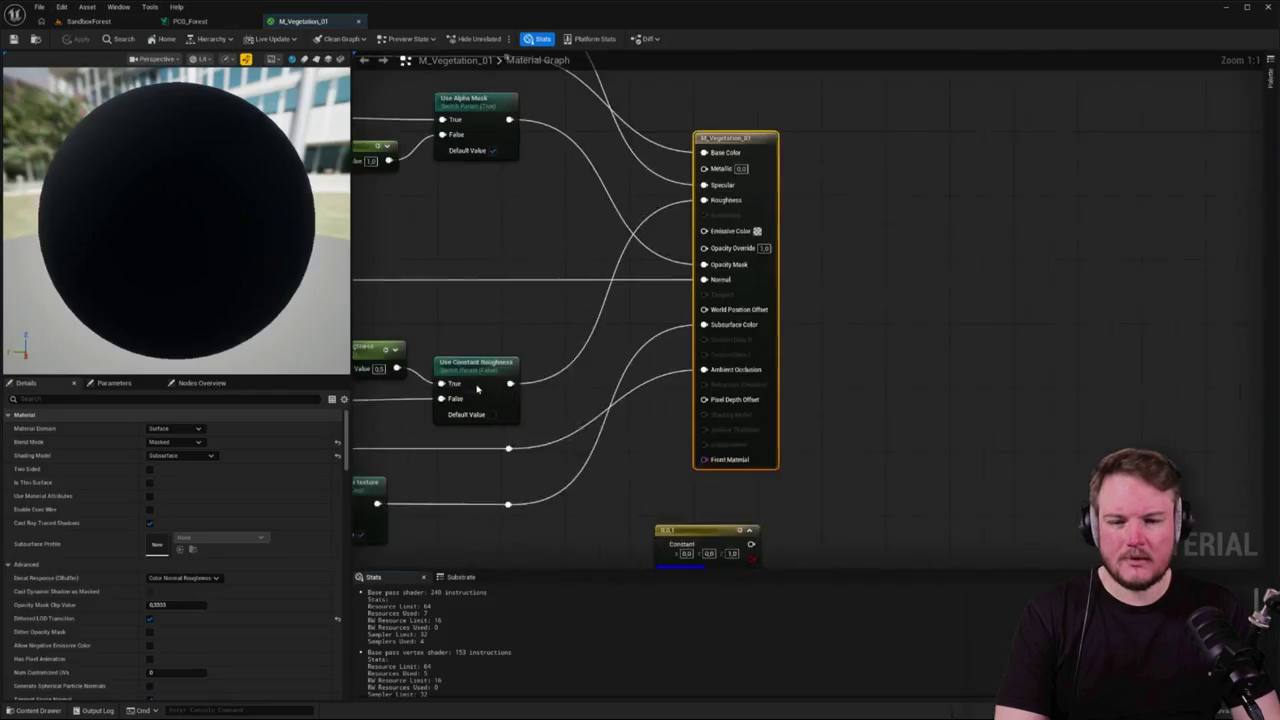
left_click_drag(477, 389, 1096, 307)
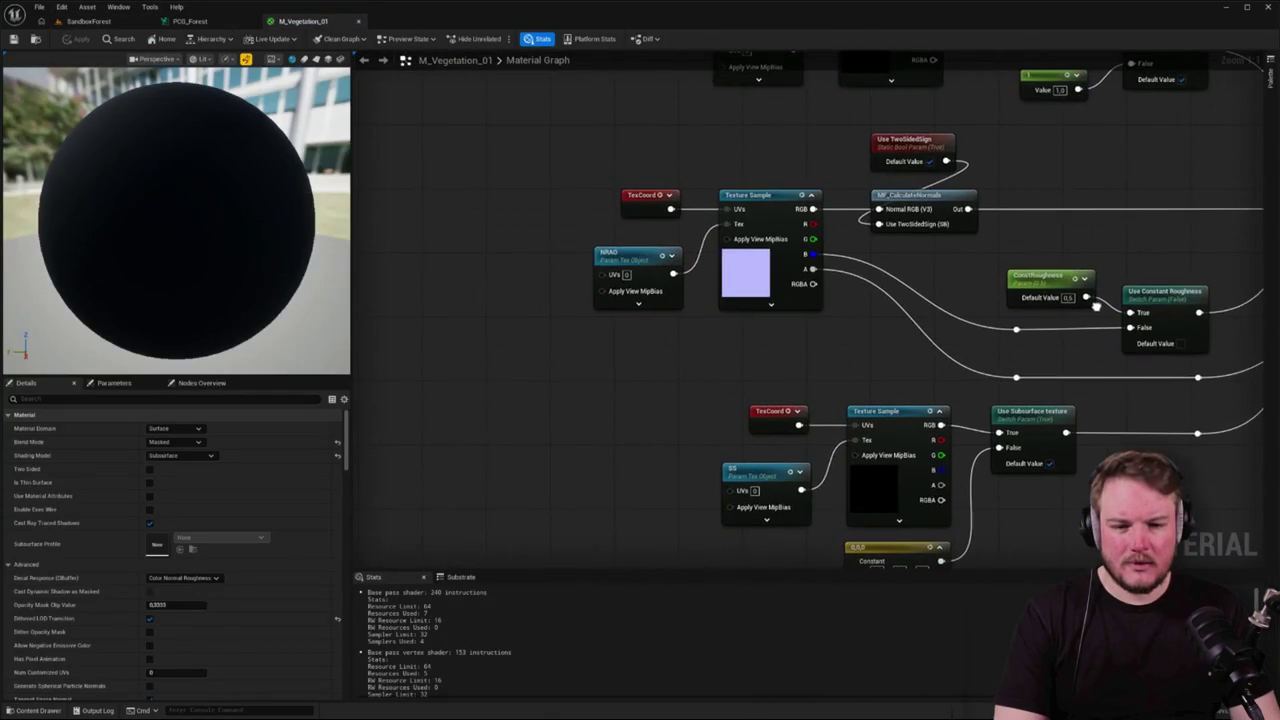
scroll(1096, 307, "down", 3)
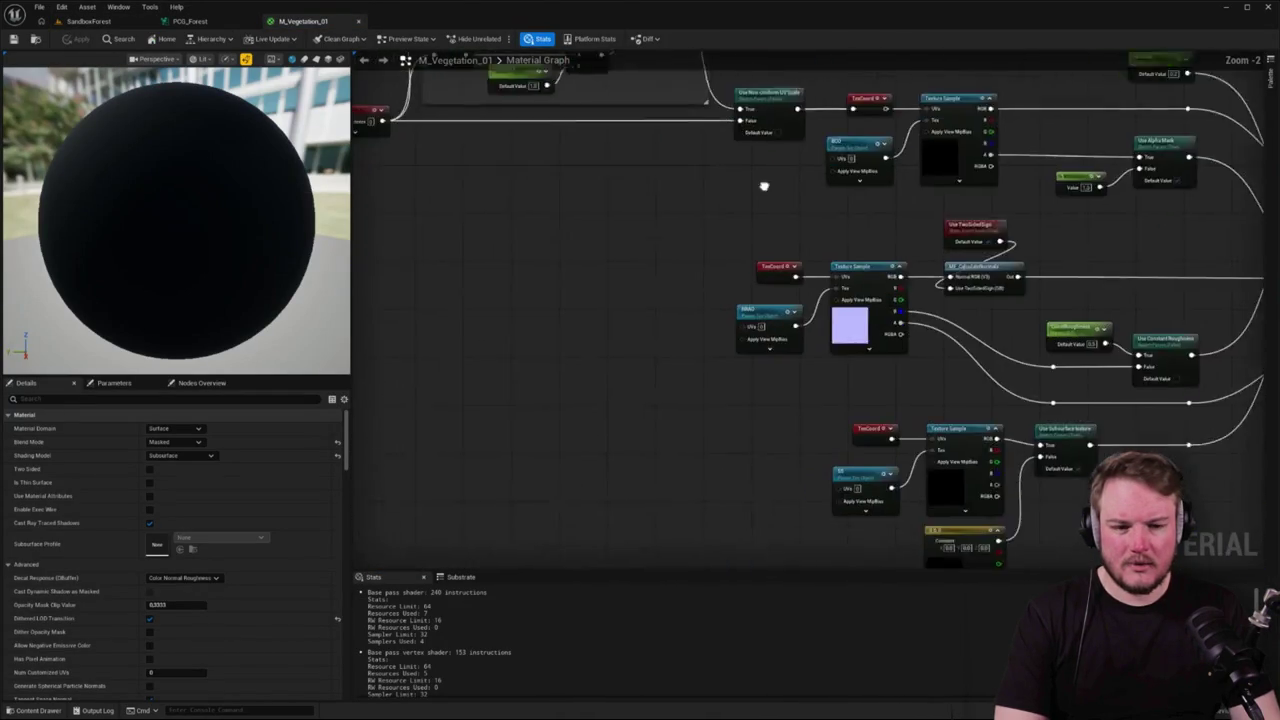
left_click_drag(763, 186, 599, 126)
scroll(652, 242, "up", 2)
double_click(756, 296)
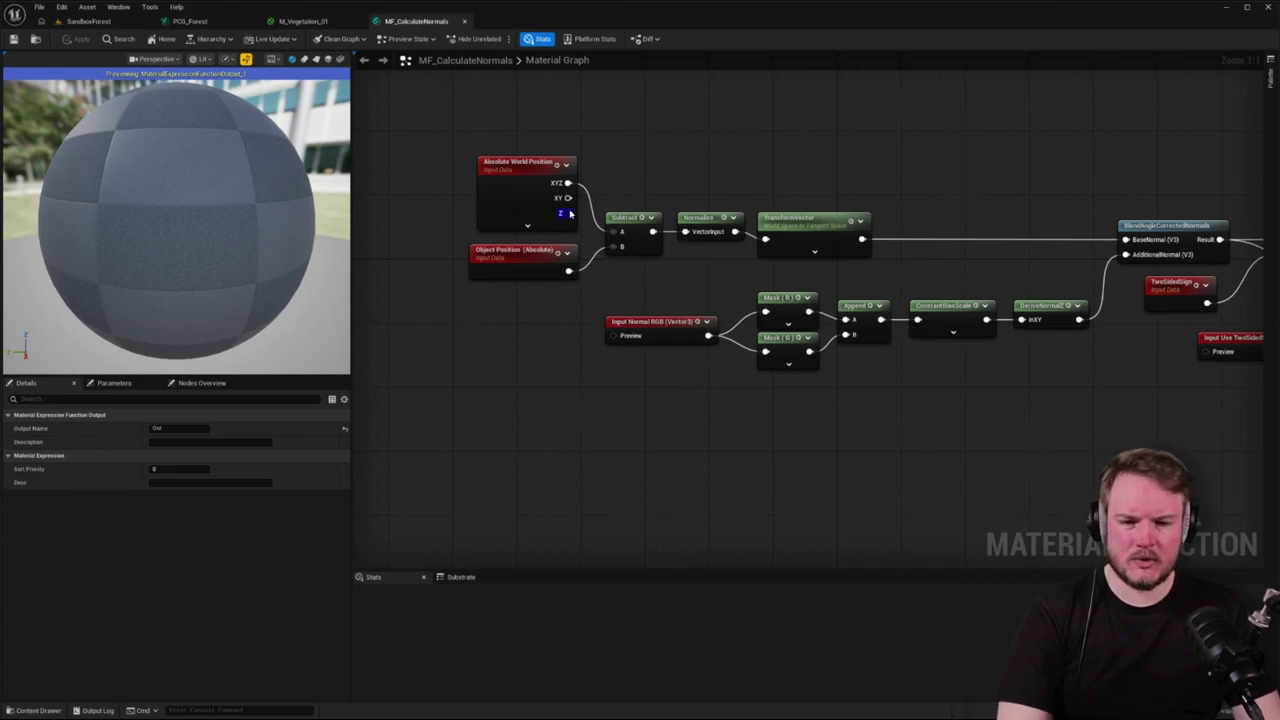
- Connect Subtract's output to Normalize, apply, compare the forest, then bring up the PCG_Forest graph
mouse_move(567, 183)
left_mouse_down()
mouse_move(686, 214)
mouse_move(663, 223)
mouse_move(685, 231)
left_mouse_up()
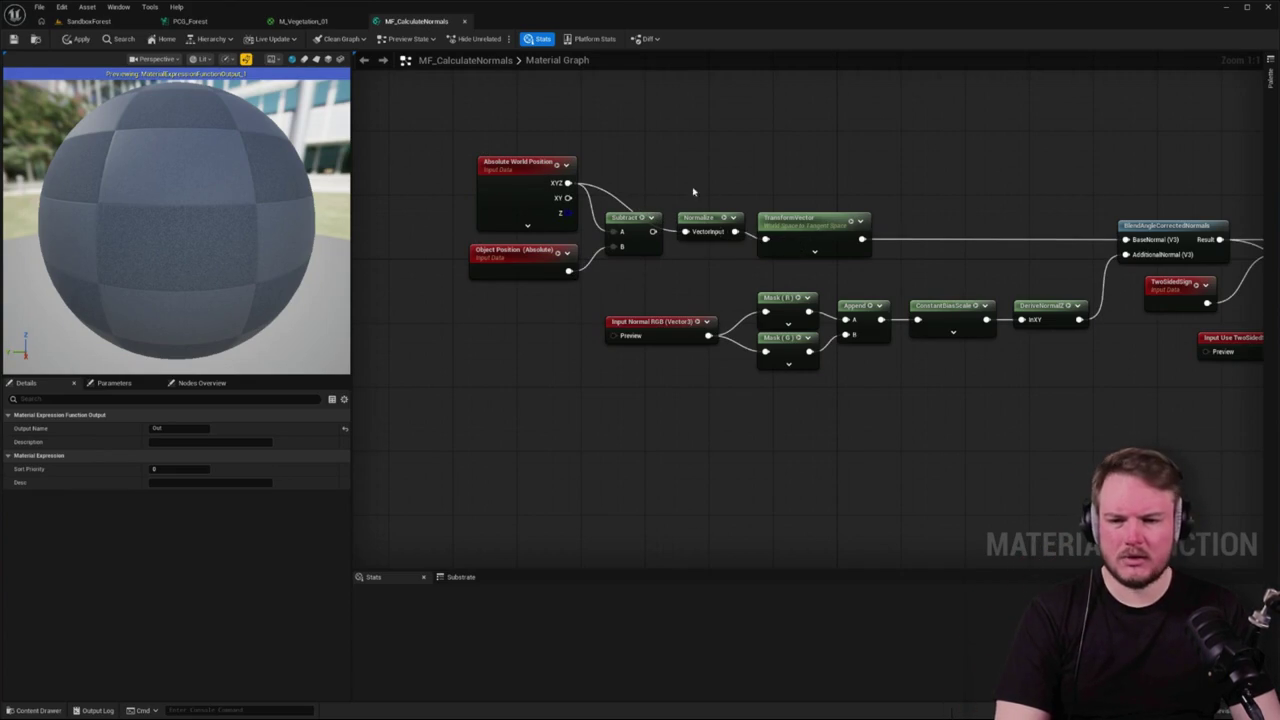
left_click(77, 38)
left_click(88, 21)
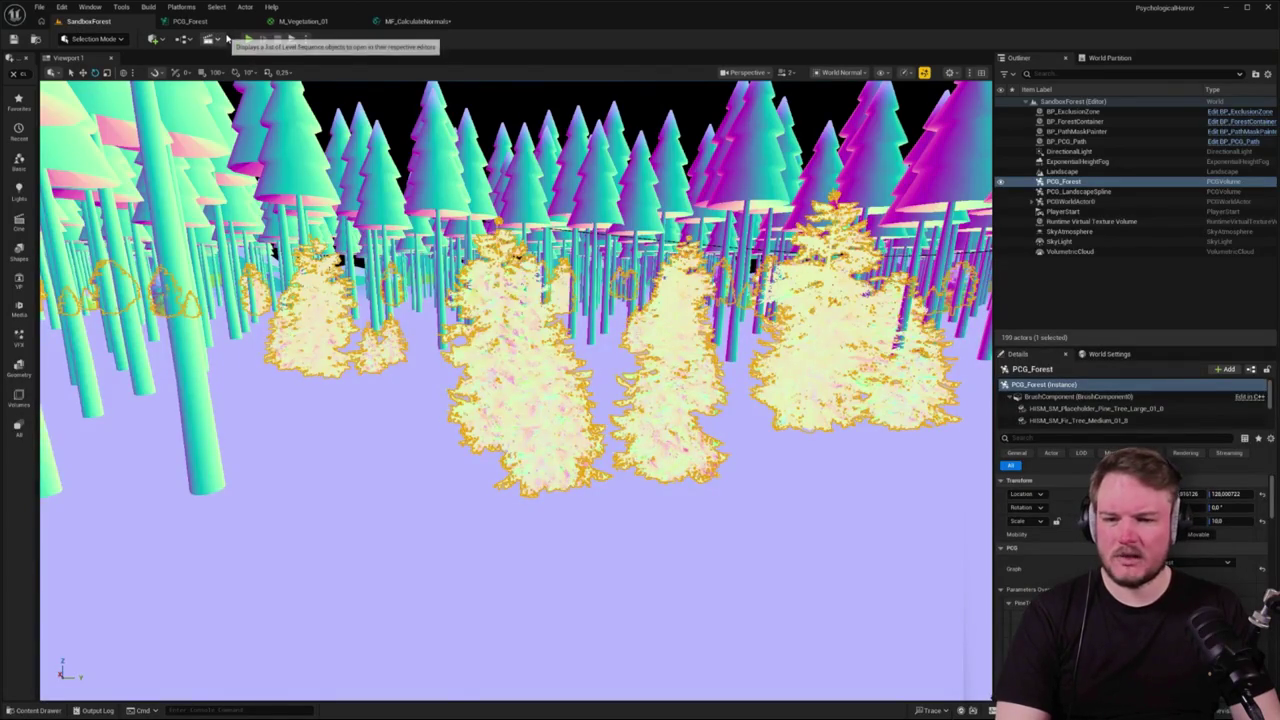
left_click(418, 21)
left_click_drag(652, 231, 686, 232)
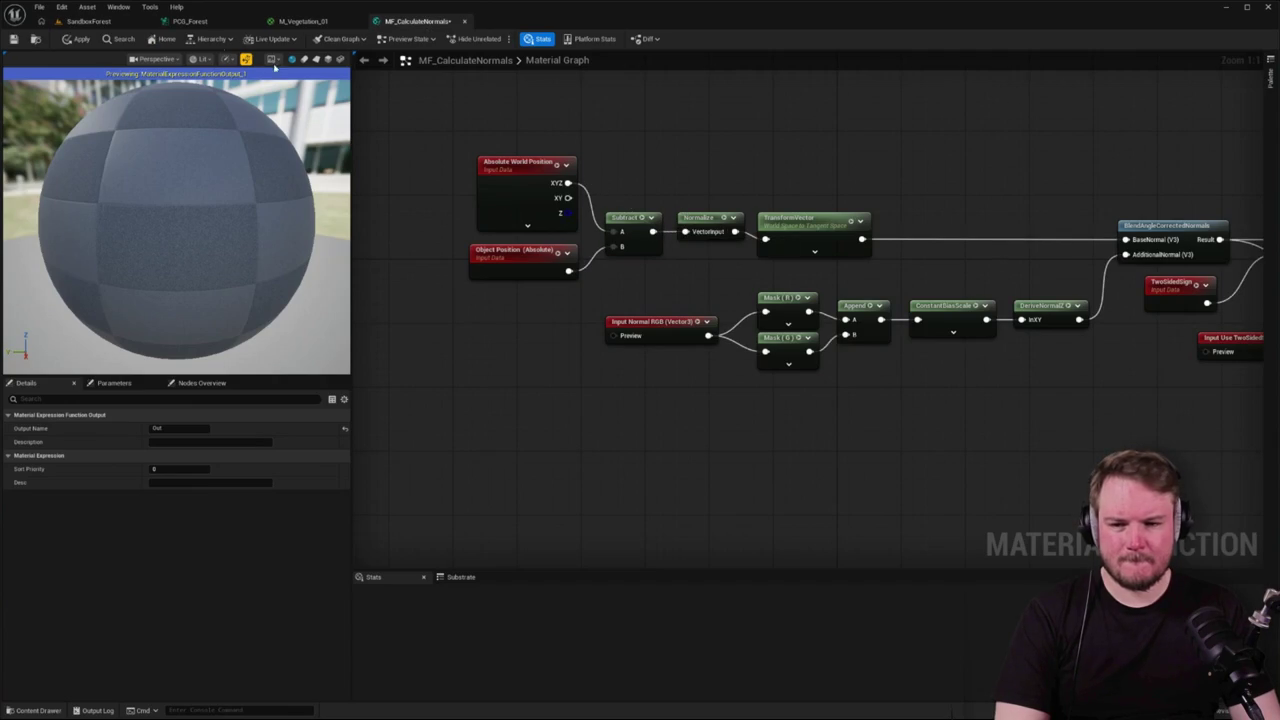
left_click(88, 21)
left_click(421, 25)
left_click(86, 22)
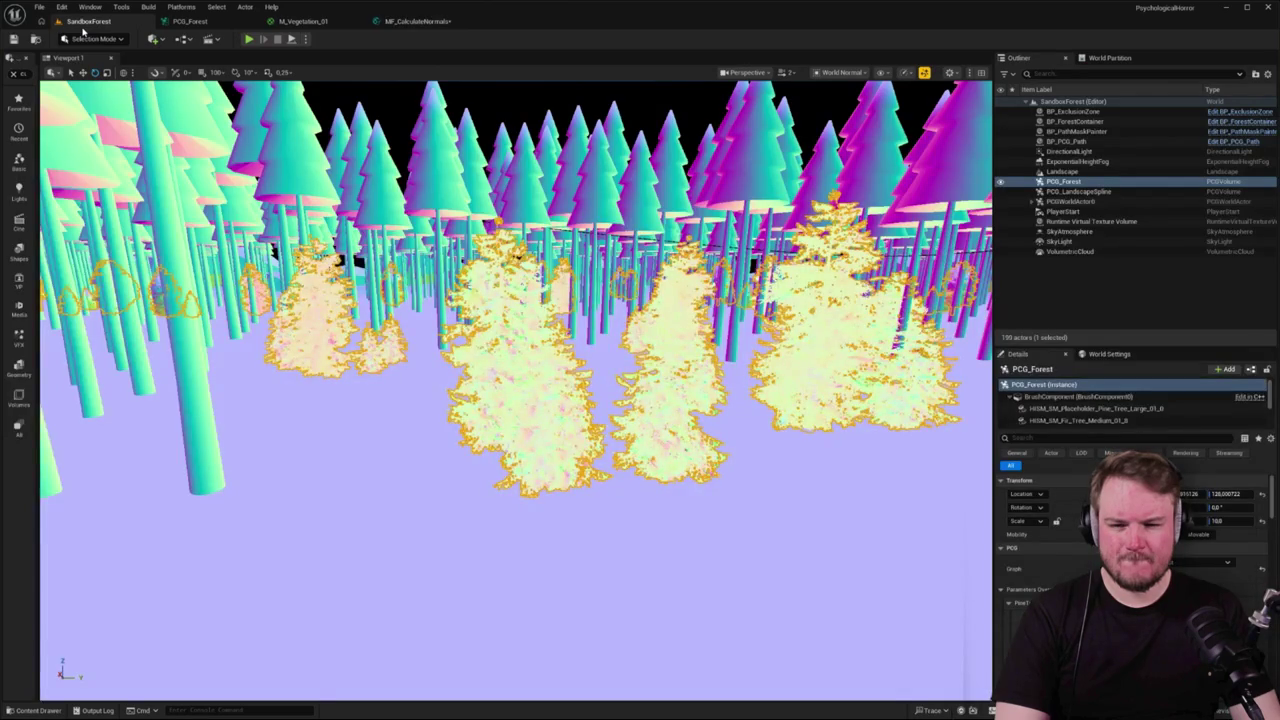
left_click(217, 24)
- Select the Fir Medium mesh spawner, clear its Details filter and collapse Collision Presets
scroll(704, 276, "up", 5)
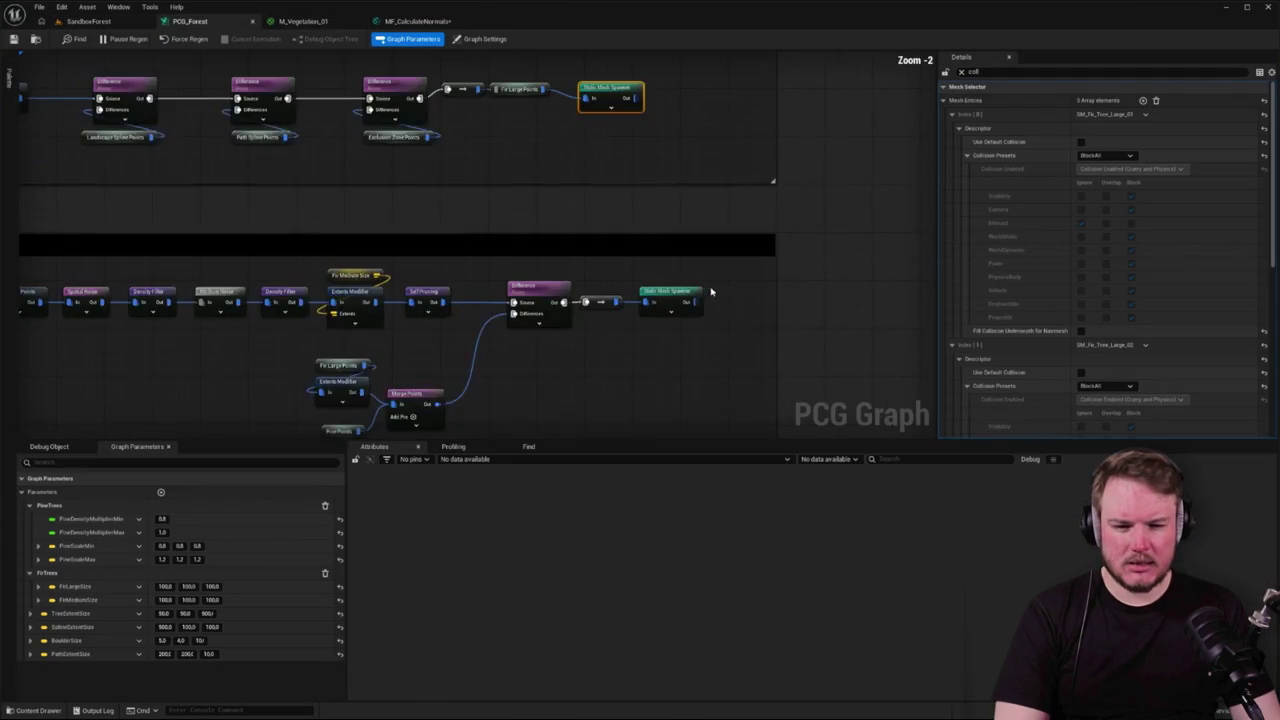
left_click(692, 298)
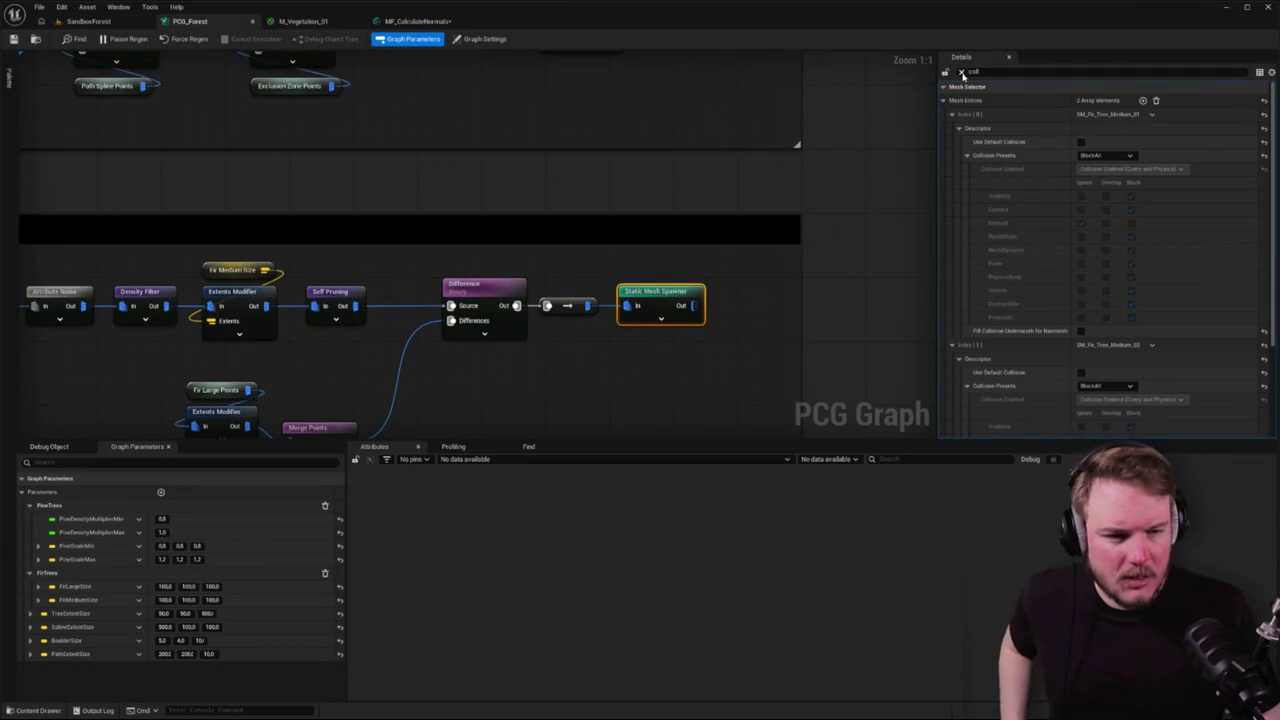
left_click(961, 71)
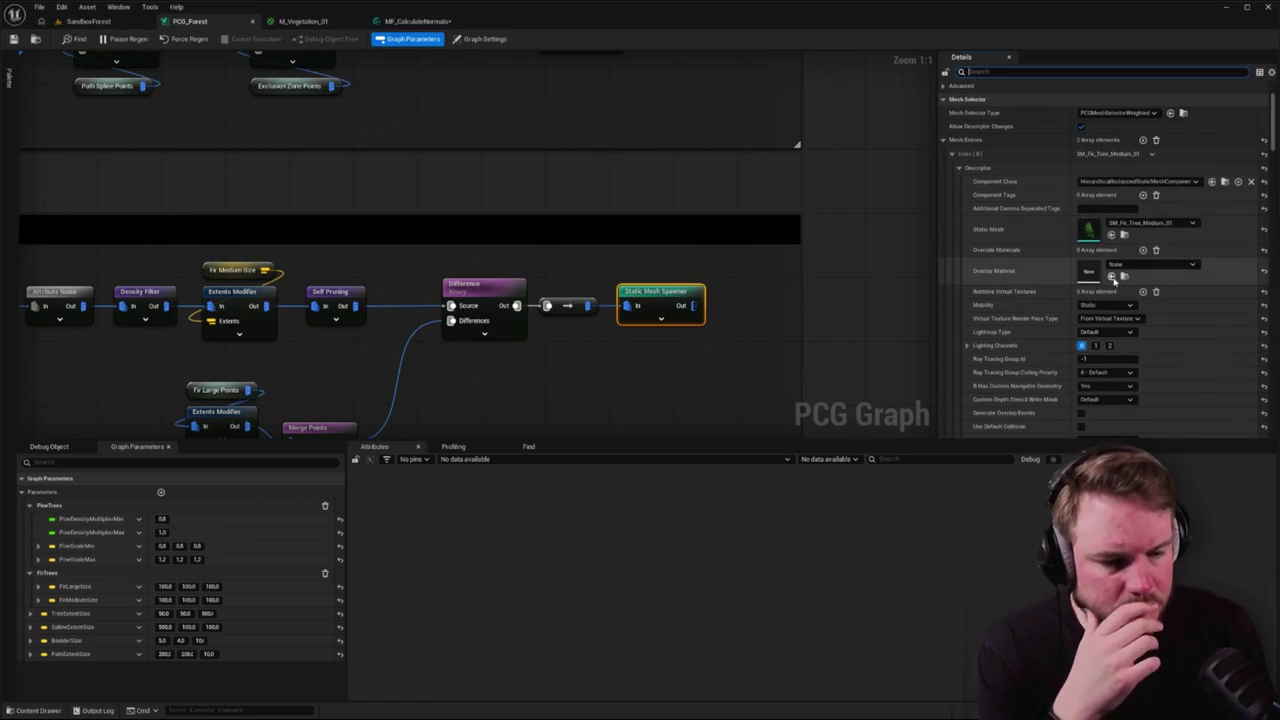
scroll(1030, 320, "down", 1)
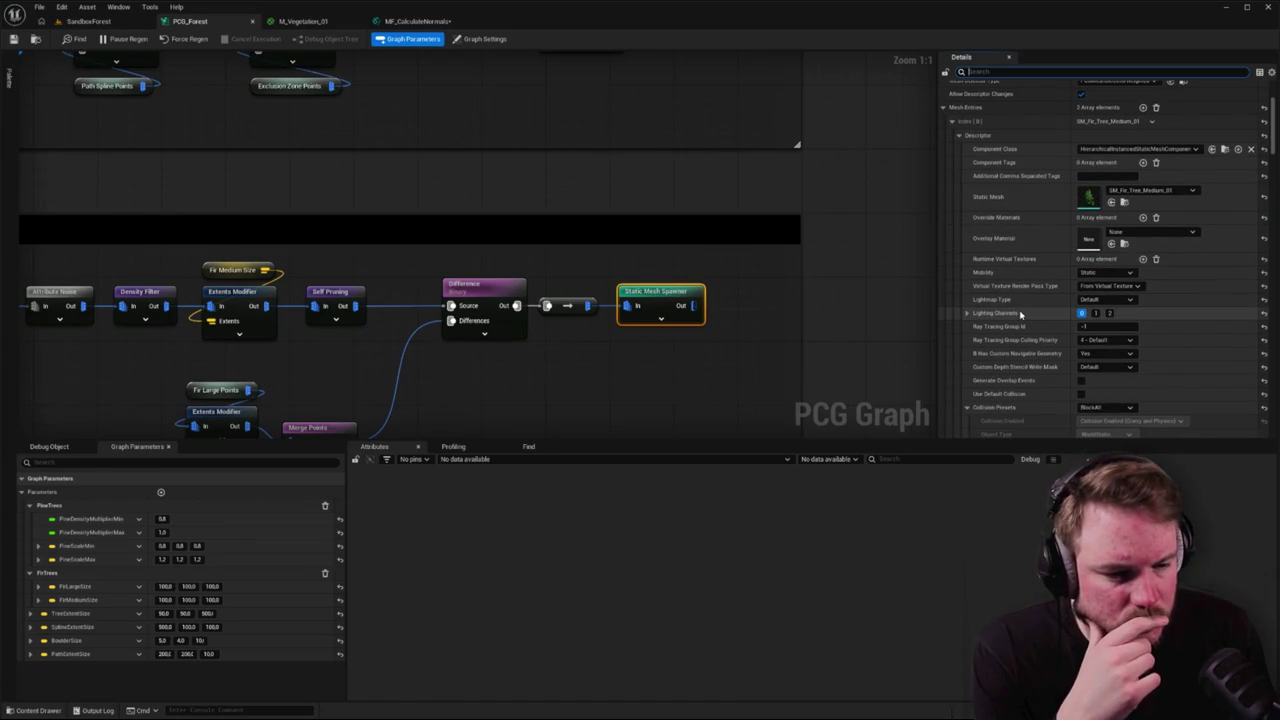
scroll(1021, 342, "down", 2)
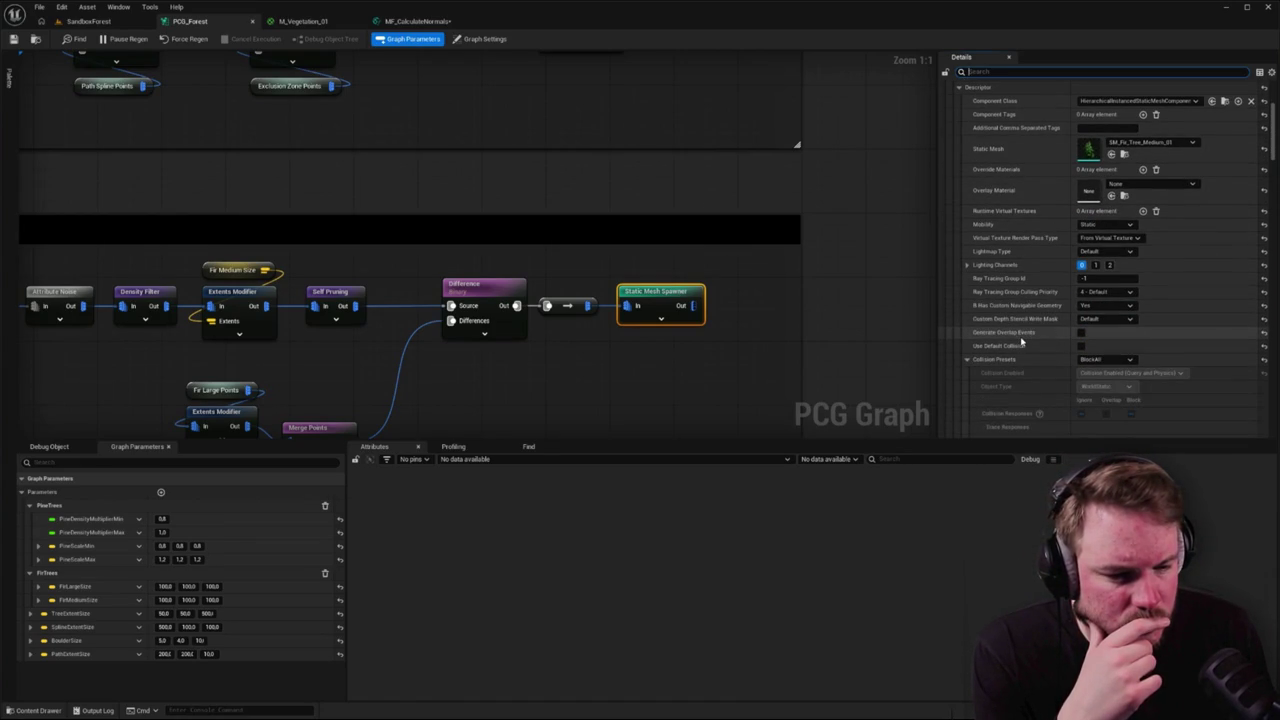
left_click(967, 359)
- Scroll through the rest of the Fir Medium spawner's settings, then return to M_Vegetation_01
scroll(1008, 354, "down", 3)
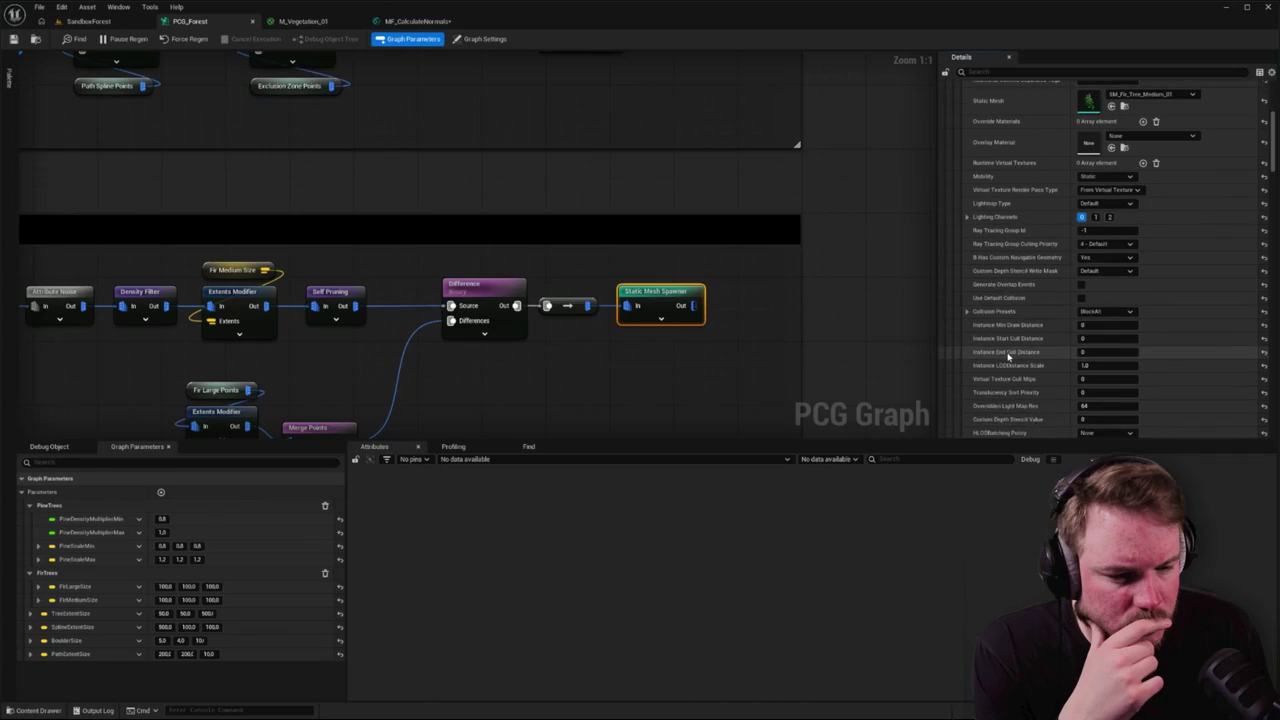
scroll(1008, 356, "down", 3)
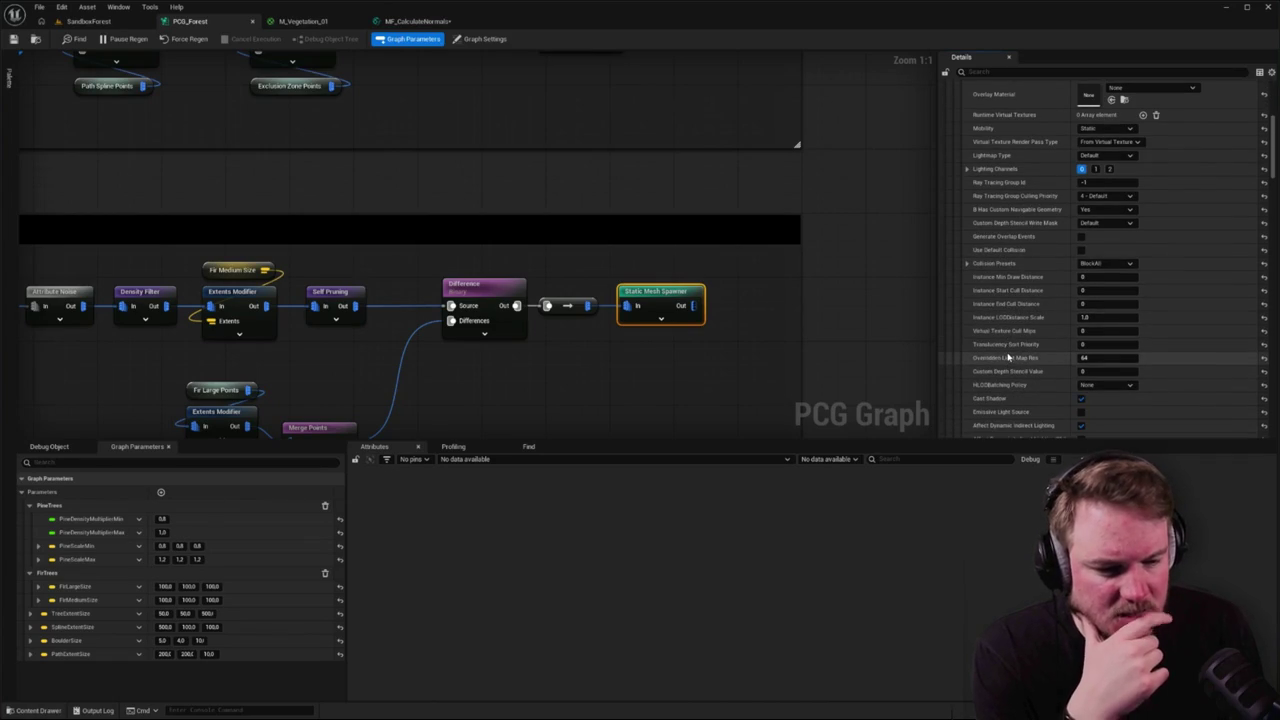
scroll(1008, 356, "down", 1)
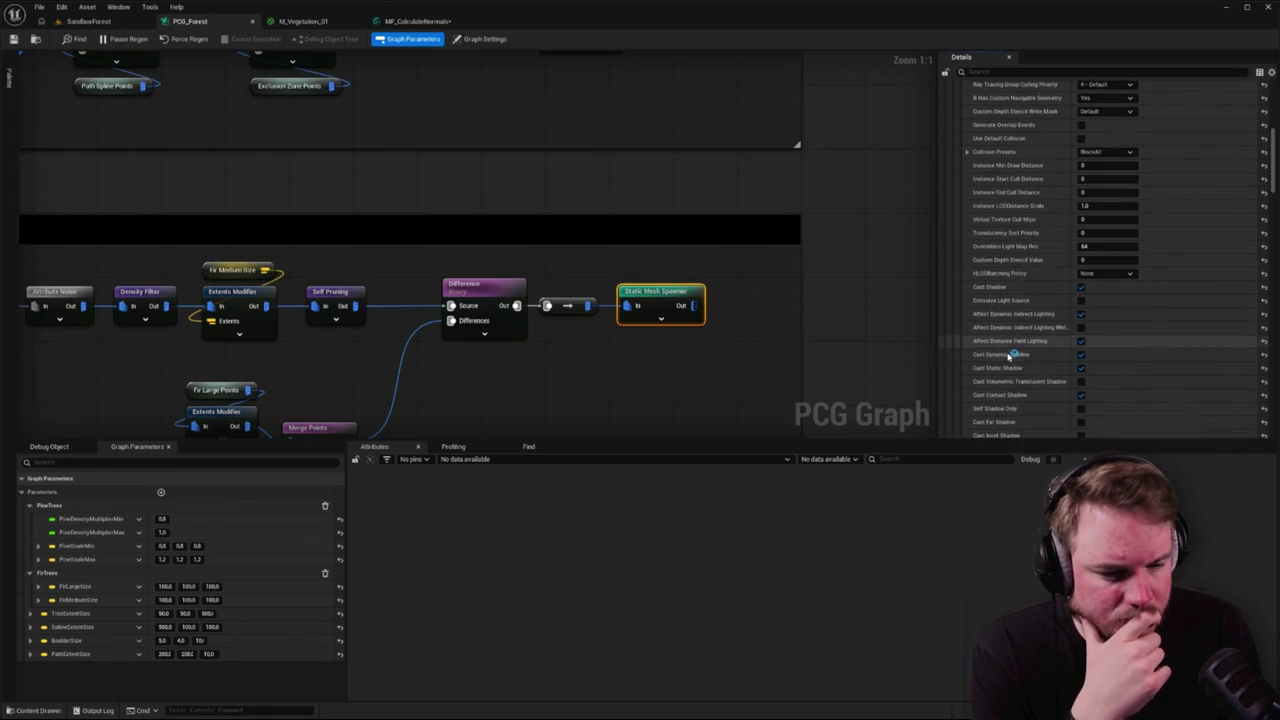
scroll(1008, 356, "down", 2)
scroll(1008, 357, "down", 1)
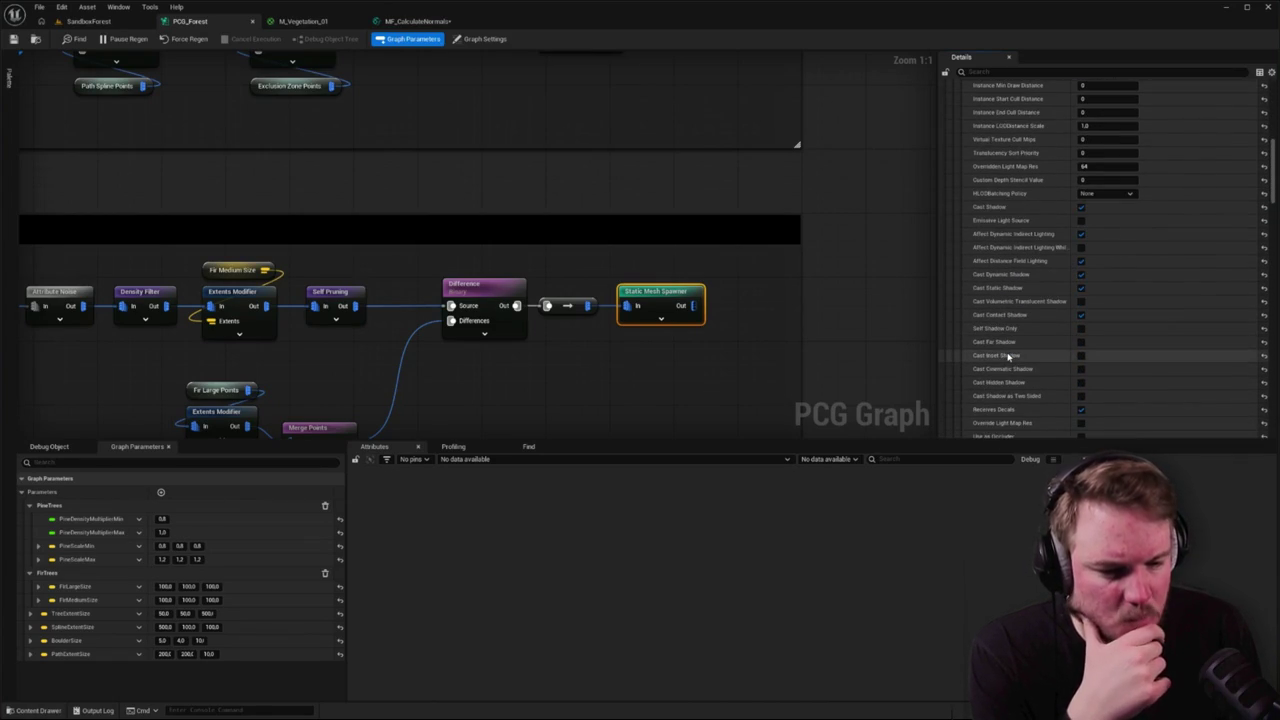
scroll(1008, 356, "down", 3)
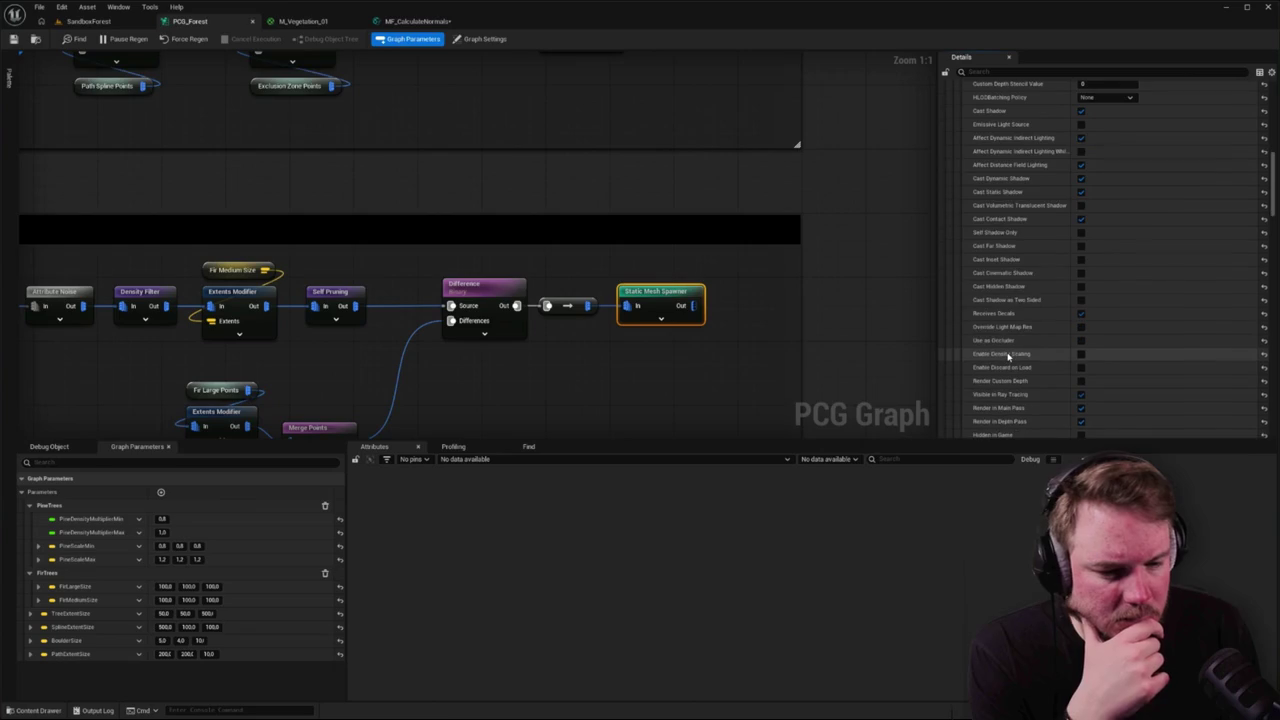
scroll(1008, 356, "down", 4)
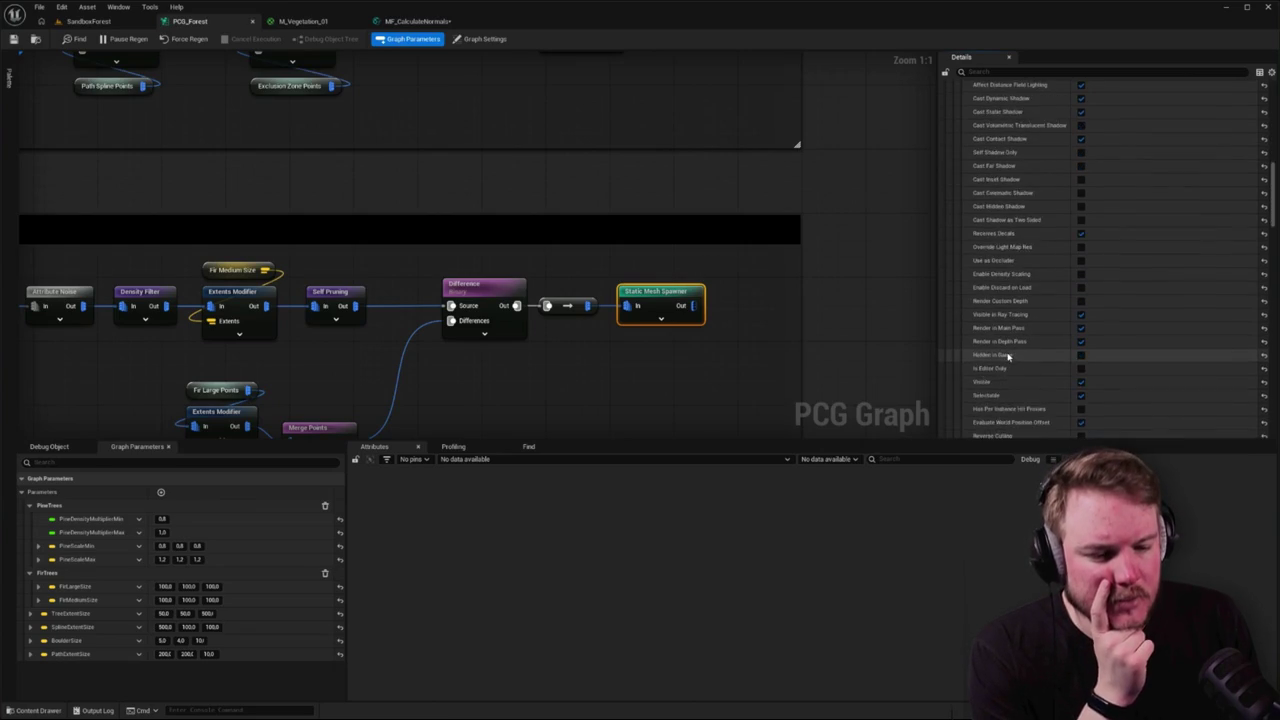
scroll(1008, 357, "down", 3)
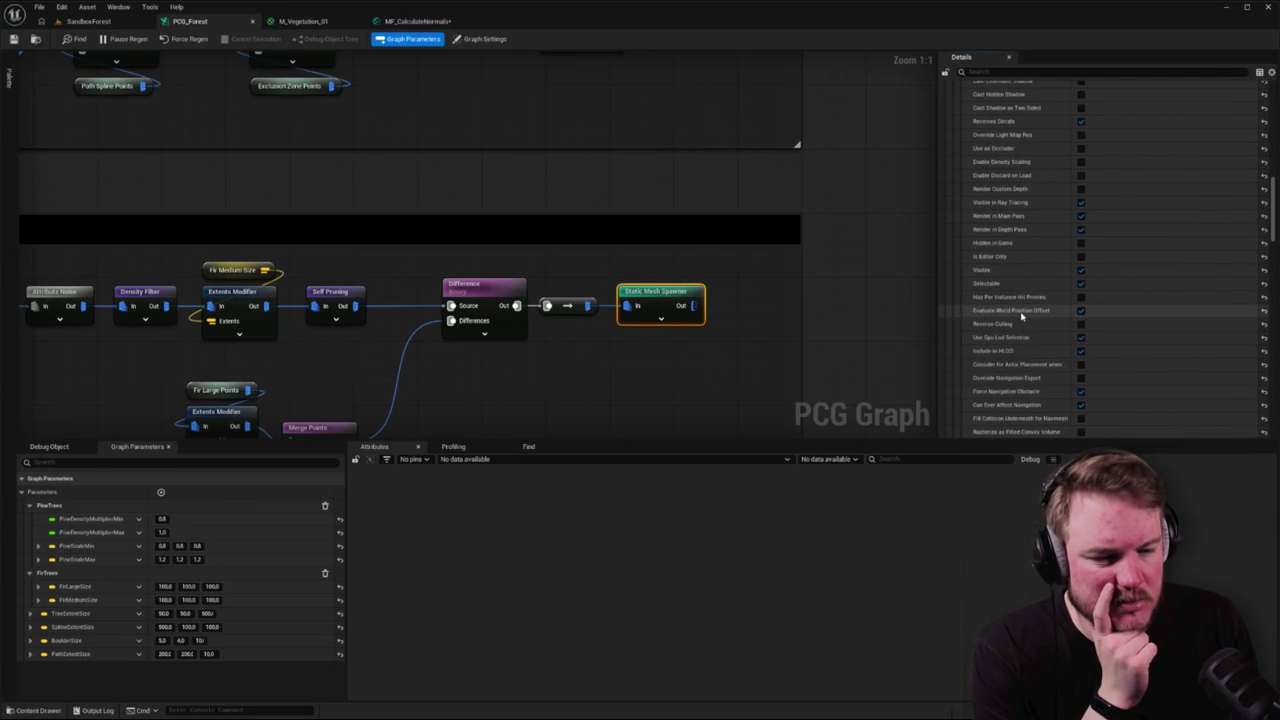
scroll(1020, 317, "down", 3)
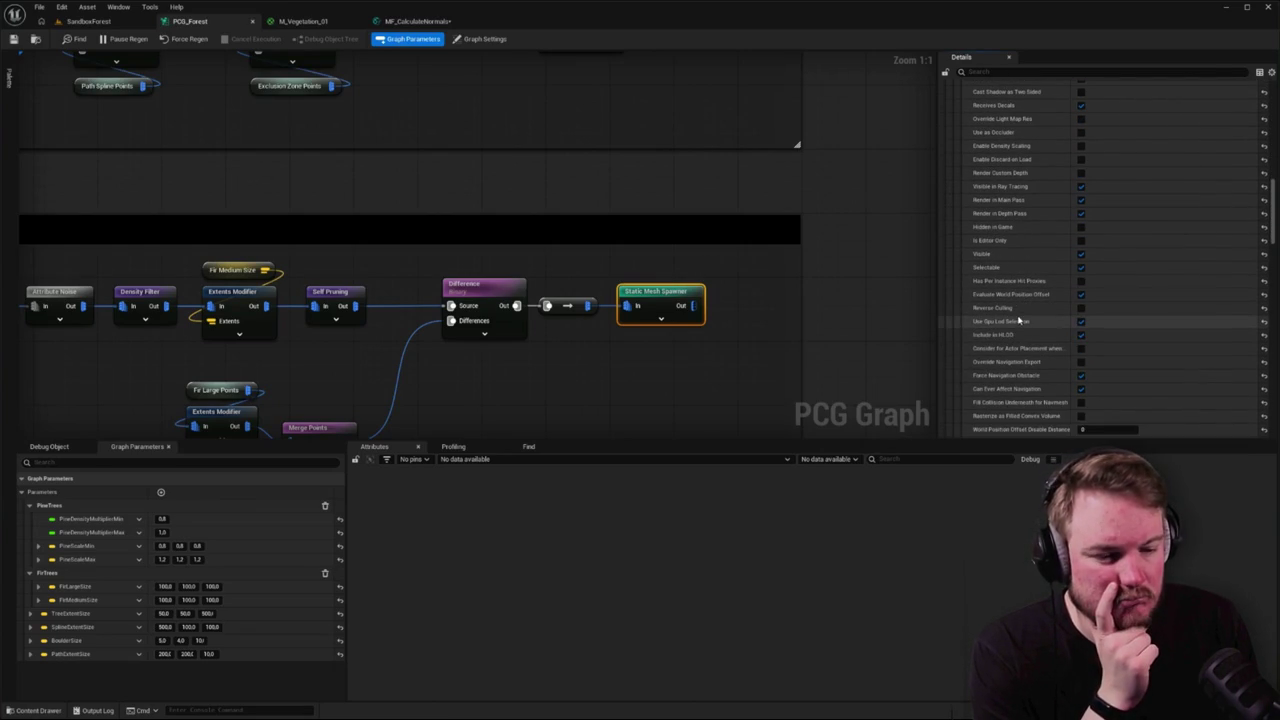
scroll(1018, 320, "down", 1)
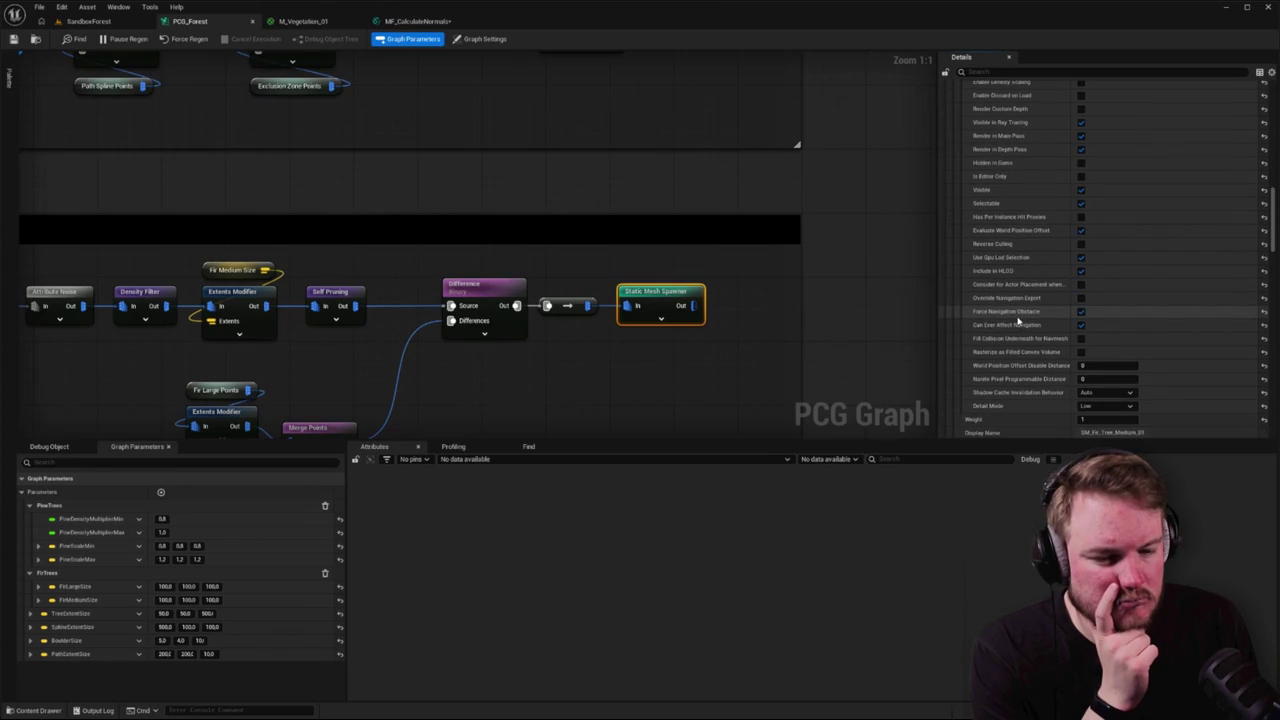
right_click(1015, 320)
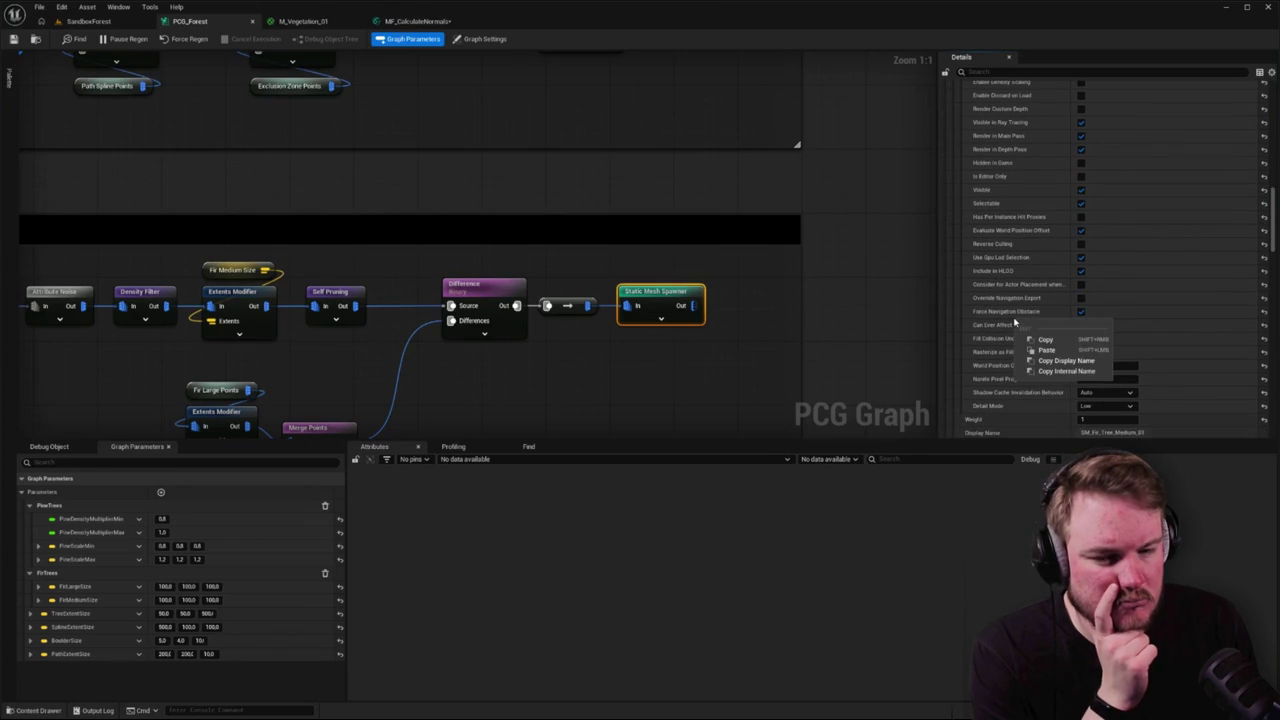
left_click(307, 24)
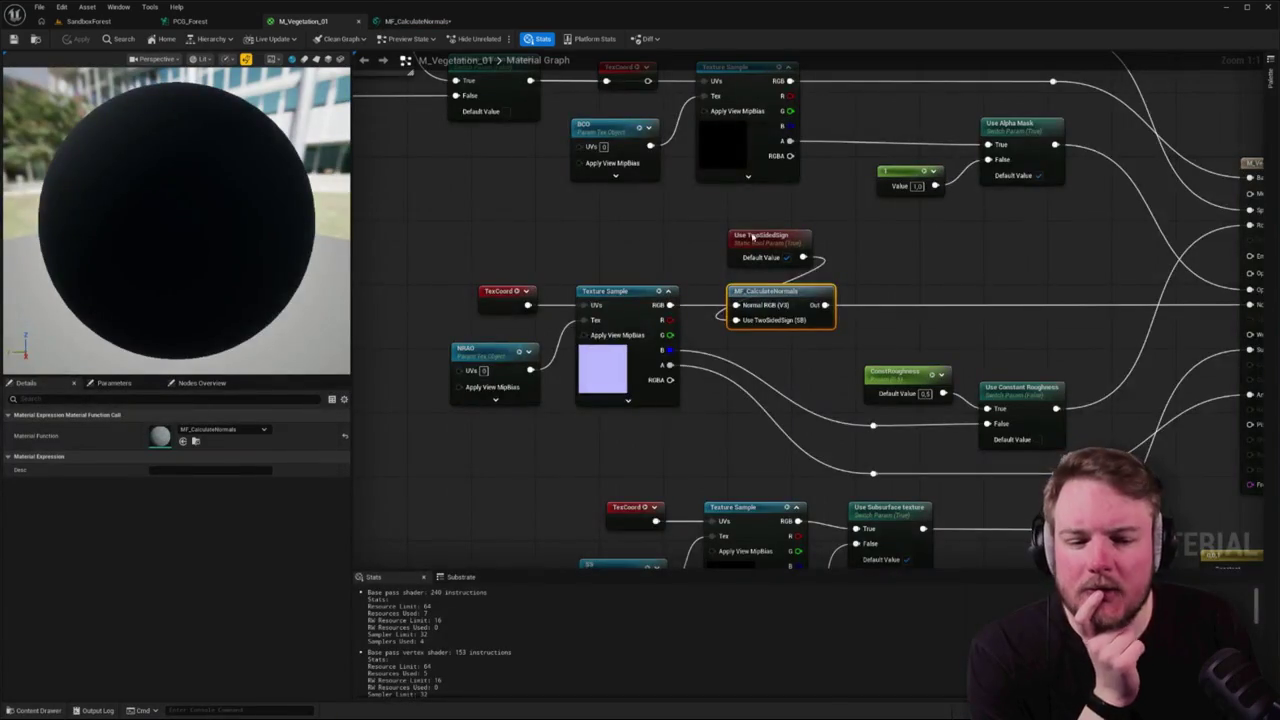
- Plug a Constant3Vector of (0, 0, 1) into M_Vegetation_01's Normal and check the forest
left_click_drag(911, 290, 734, 274)
left_click(839, 258)
right_click(839, 258)
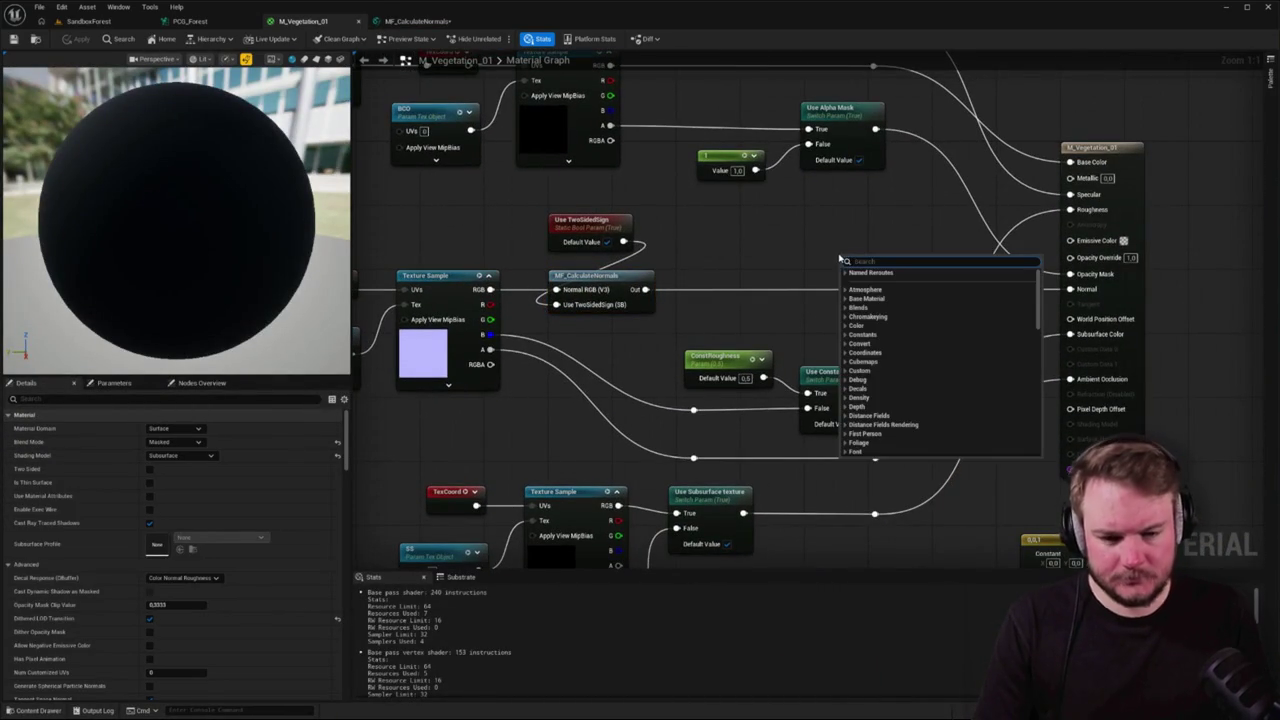
type("normal")
key("Escape")
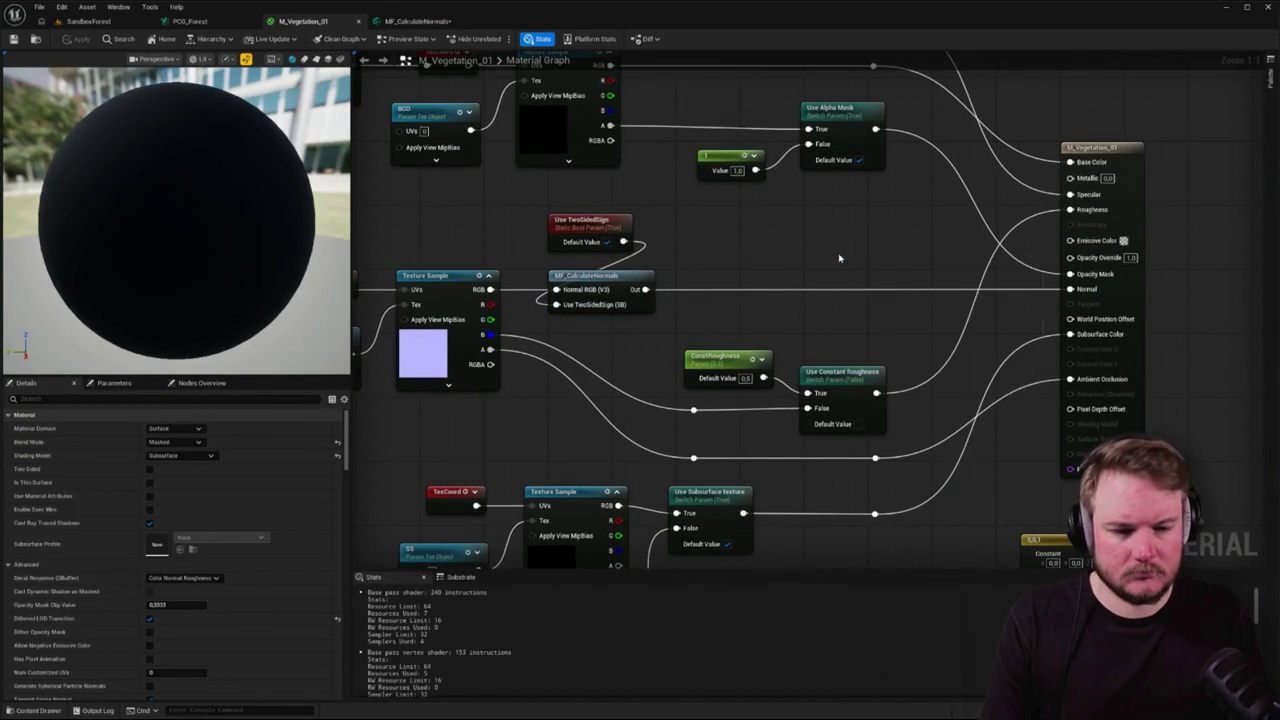
key("3")
left_click(839, 258)
double_click(840, 238)
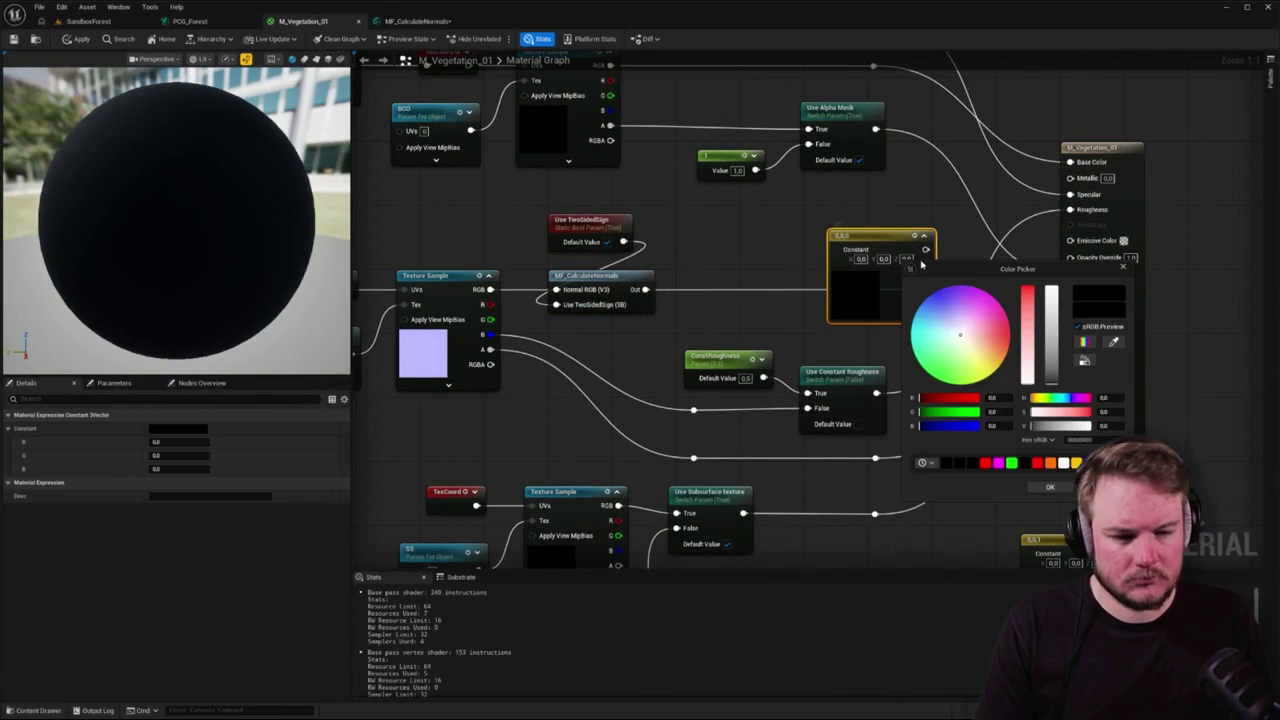
left_click(1022, 231)
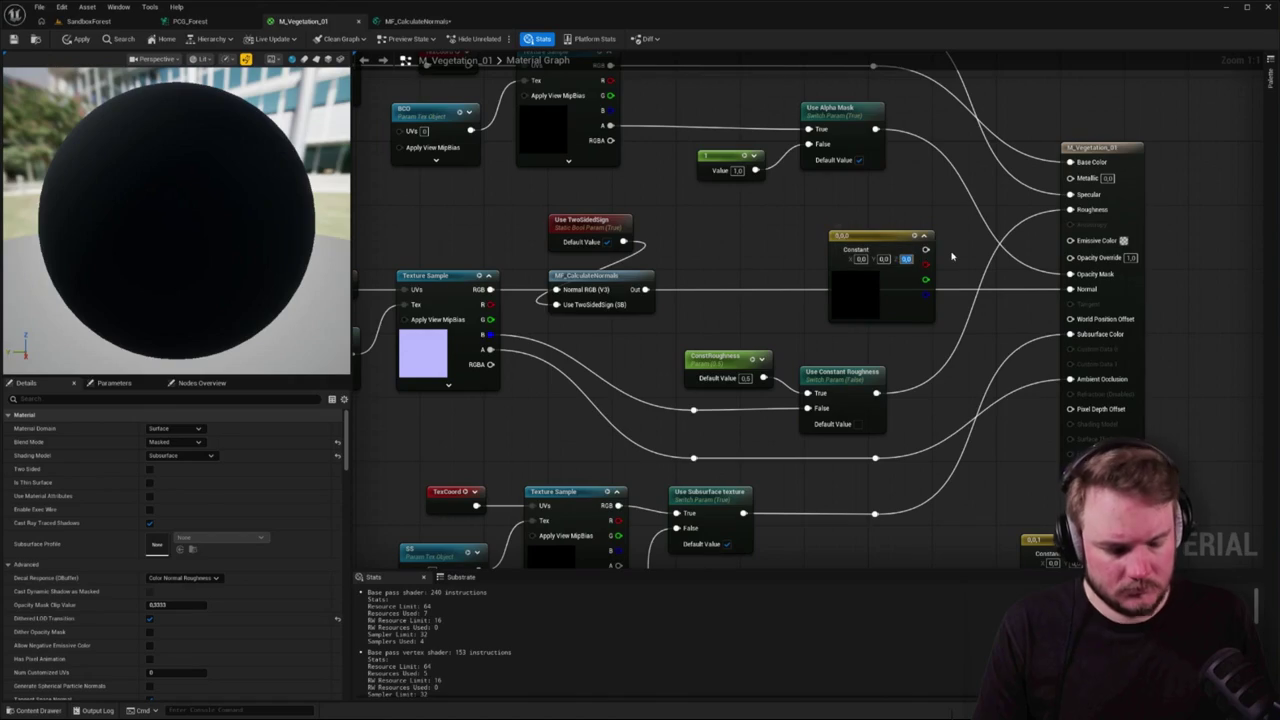
type("1")
key("Return")
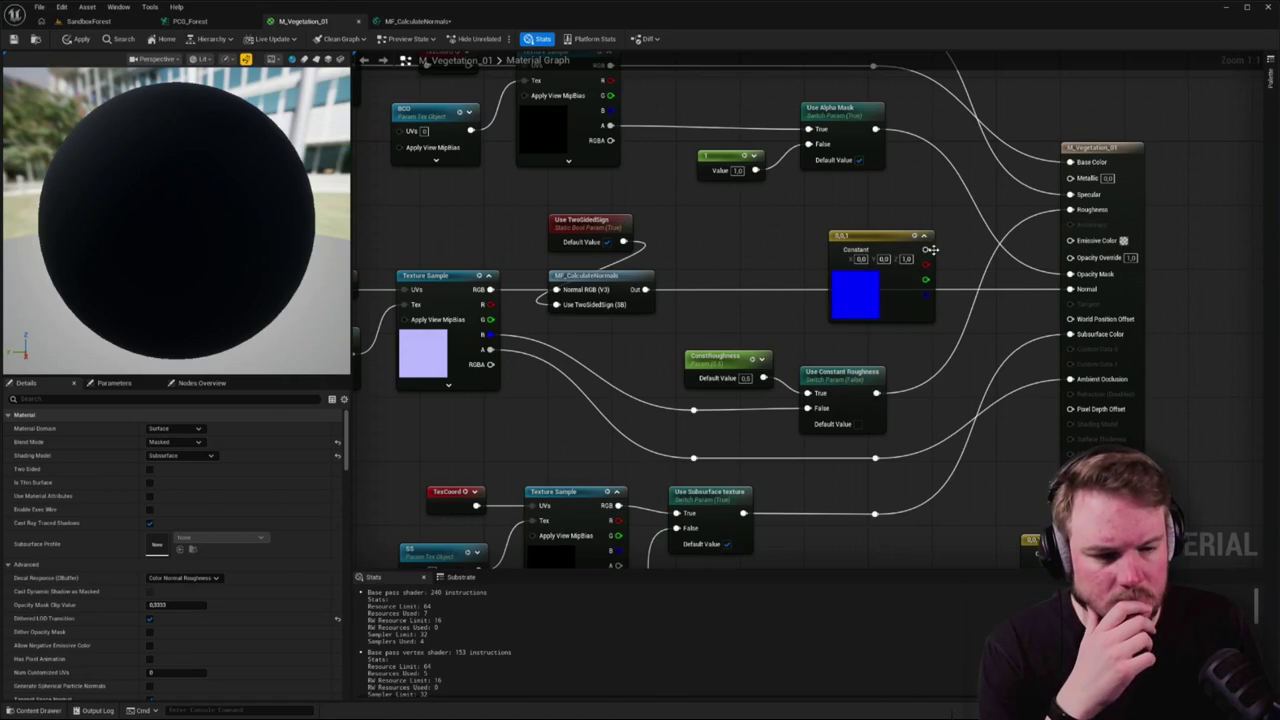
left_click_drag(926, 251, 1071, 289)
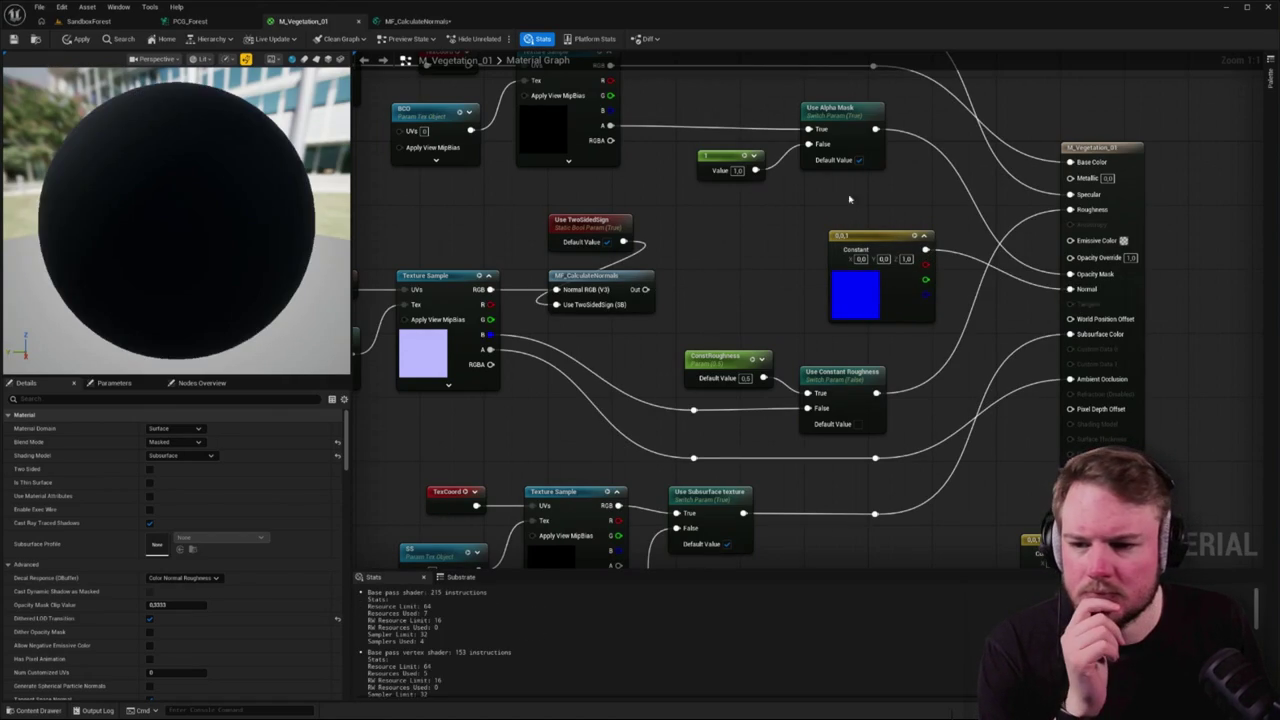
left_click(82, 22)
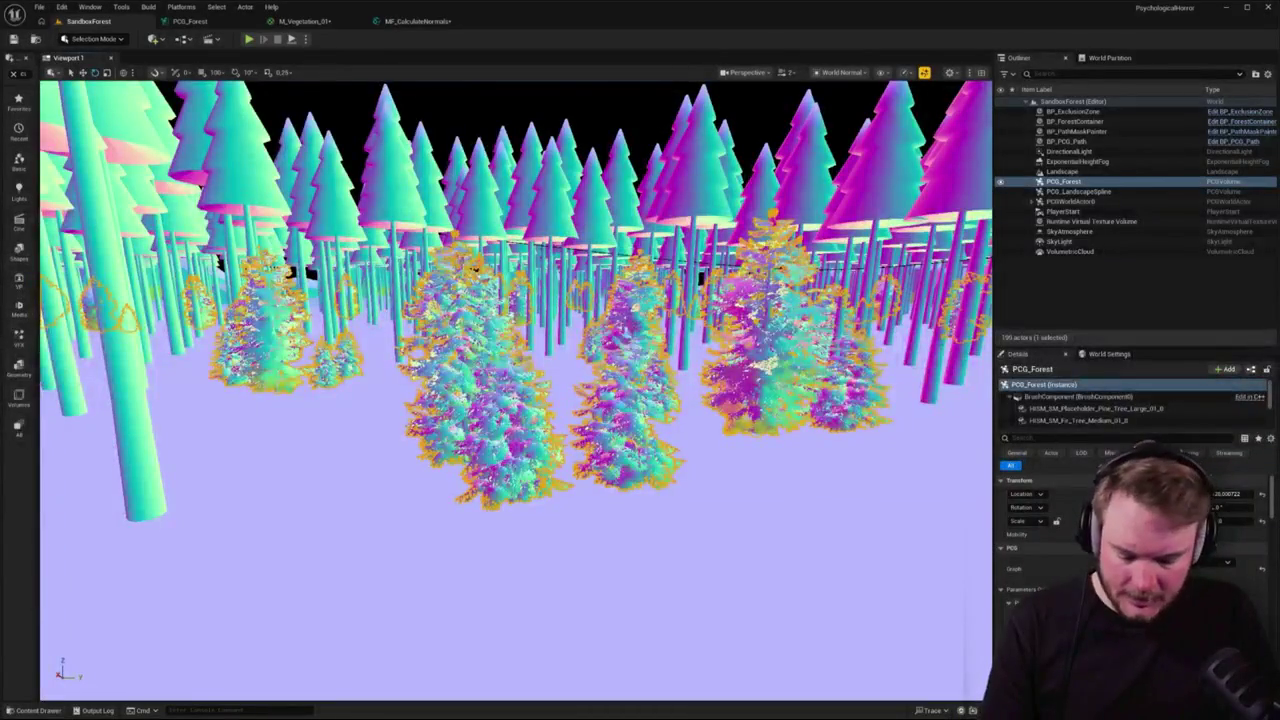
- Return the viewport to Lit shading (Alt+4) and deselect the PCG_Forest volume
key("alt+4")
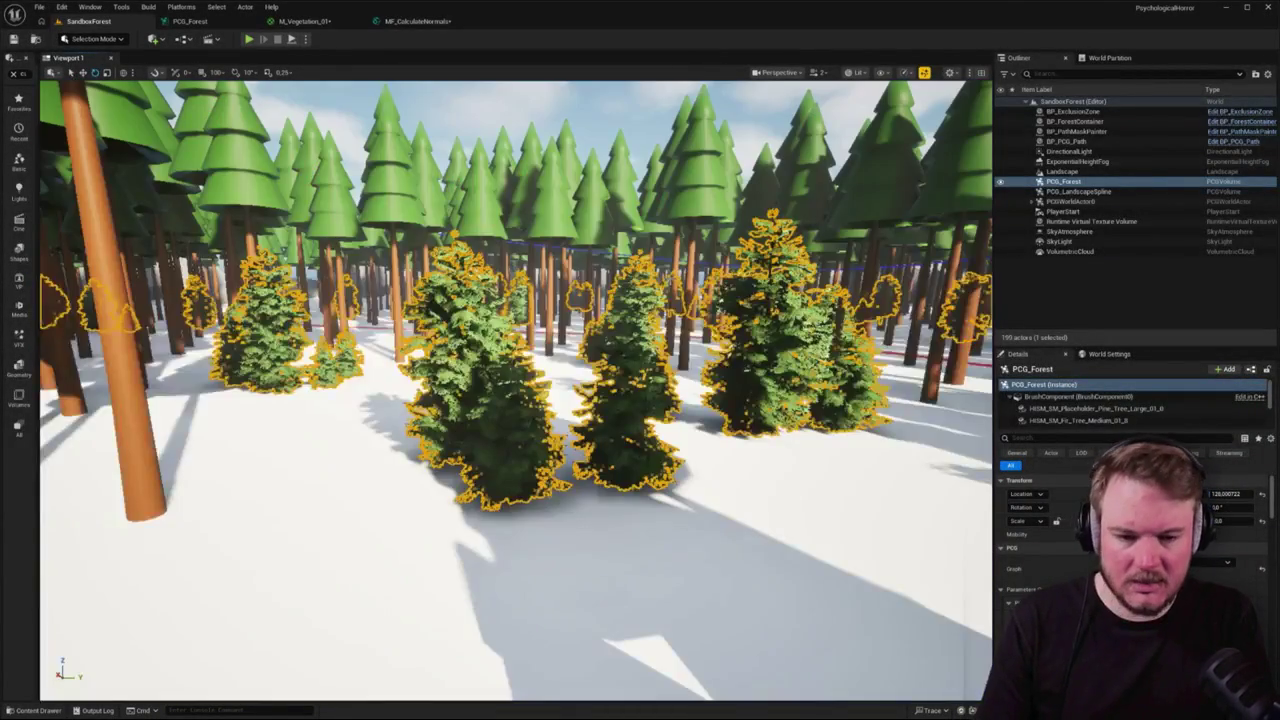
key("Escape")
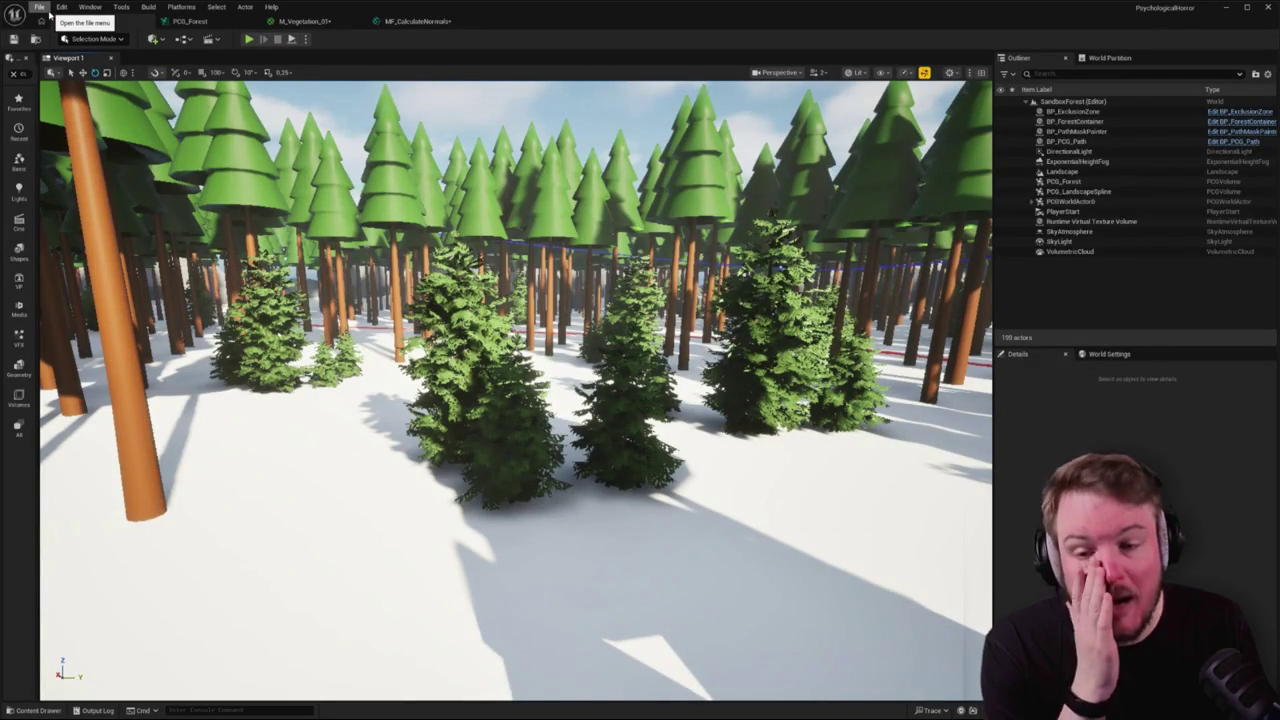
- Go into M_Vegetation_01 and drill into the MF_CalculateNormals function graph
left_click(300, 21)
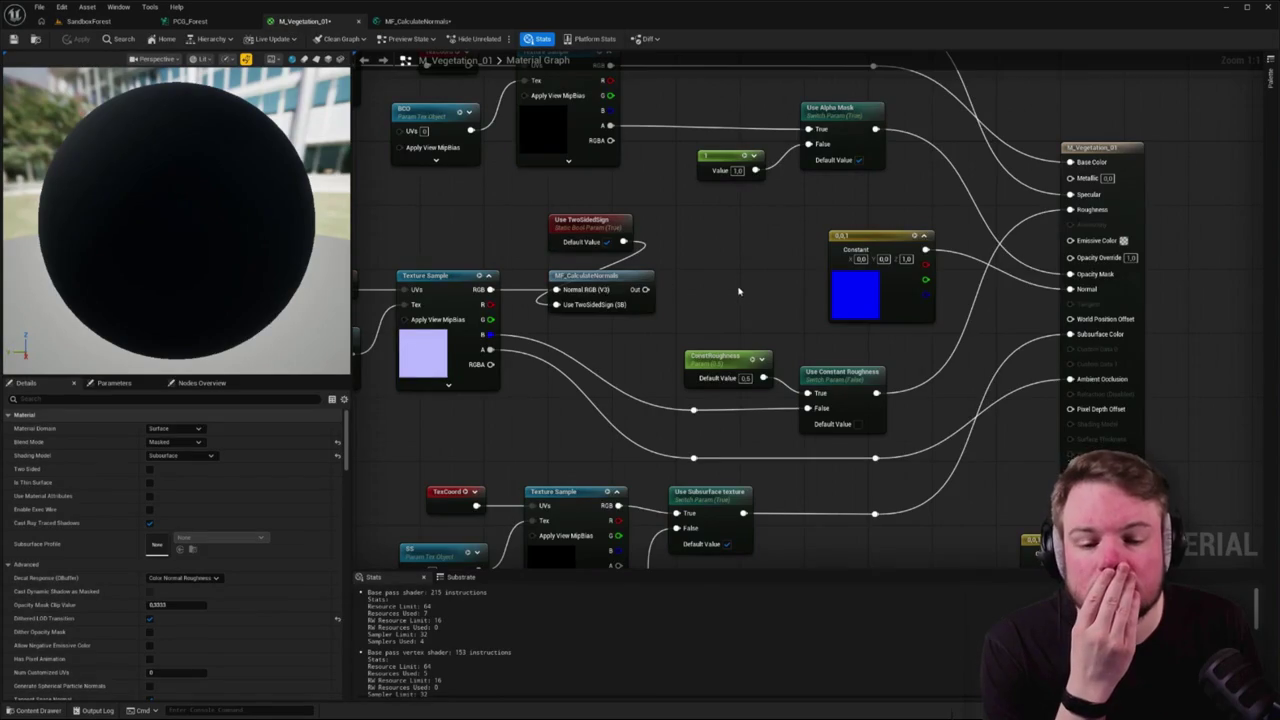
left_click_drag(738, 291, 856, 283)
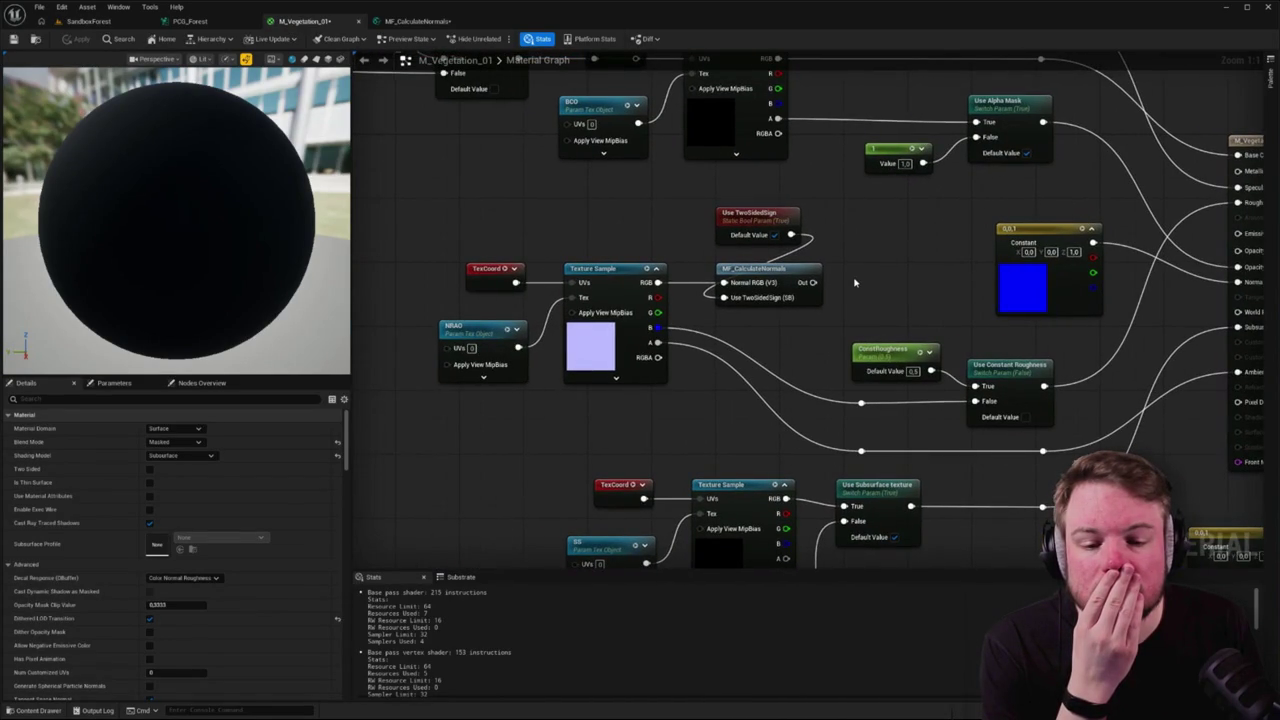
double_click(789, 272)
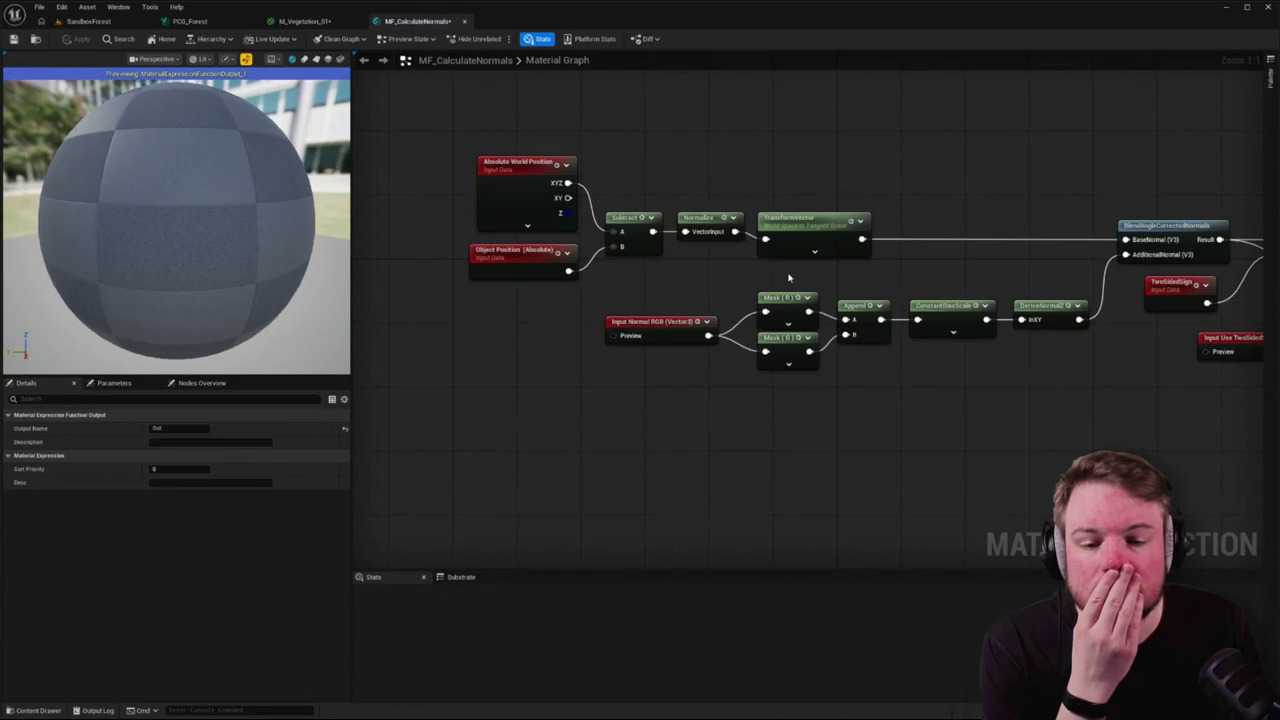
left_click_drag(789, 278, 706, 280)
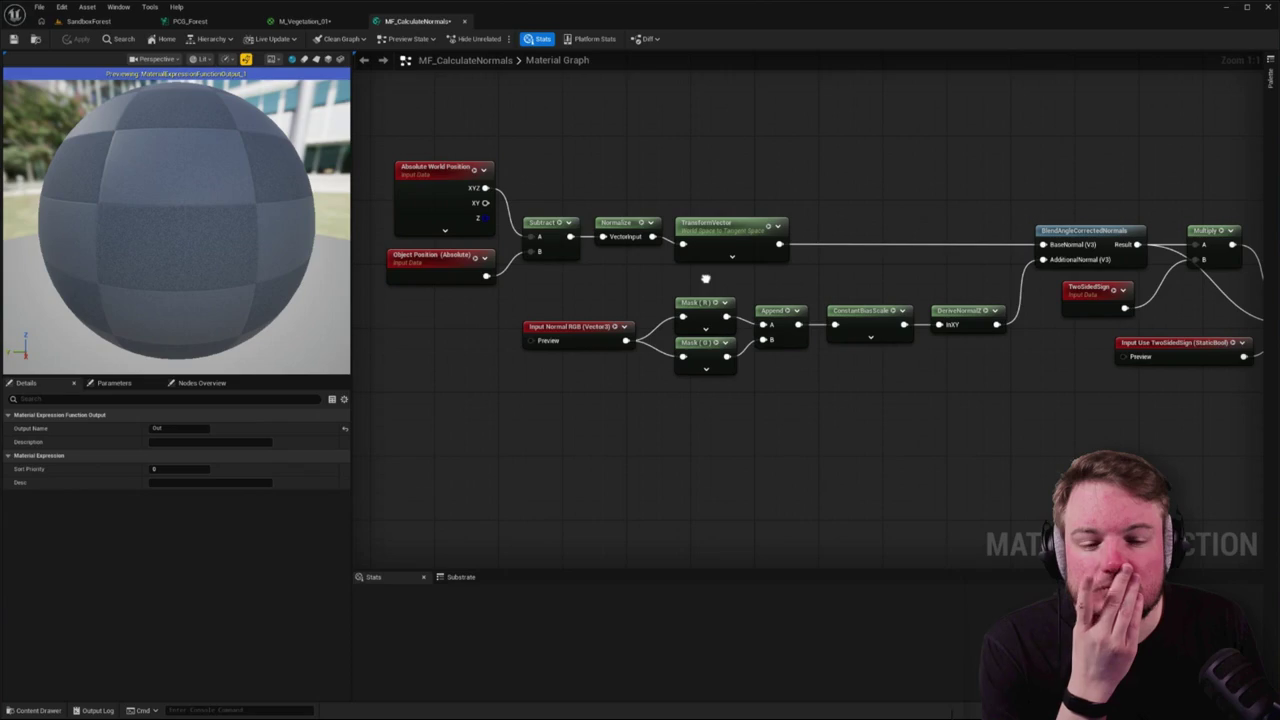
- Set the TransformVector source space to Local Space, apply, and return to SandboxForest
left_click(727, 225)
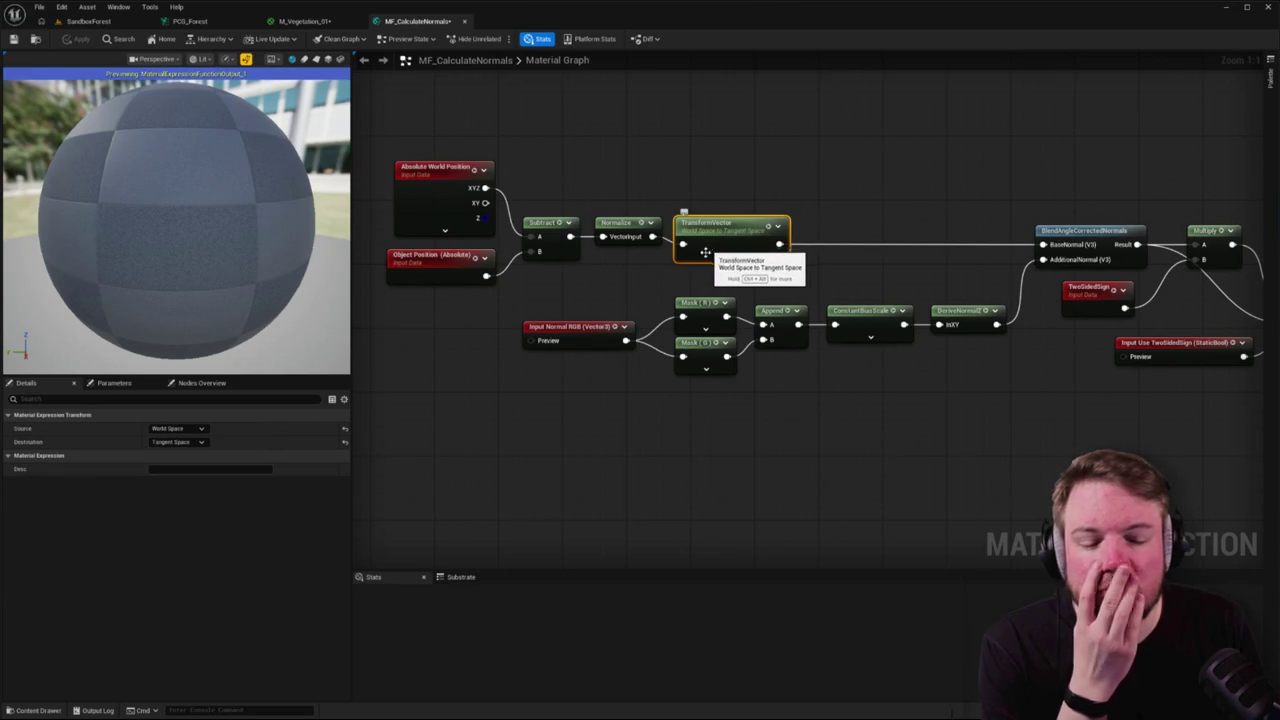
left_click(178, 428)
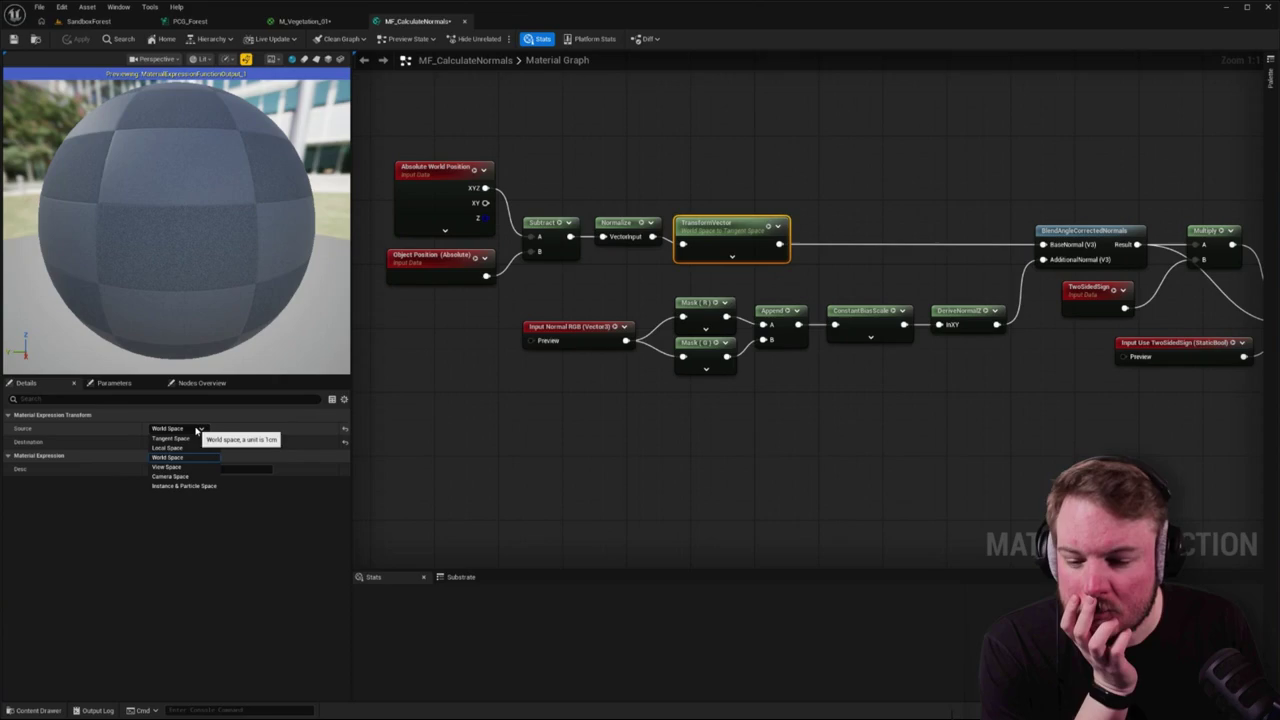
left_click(187, 449)
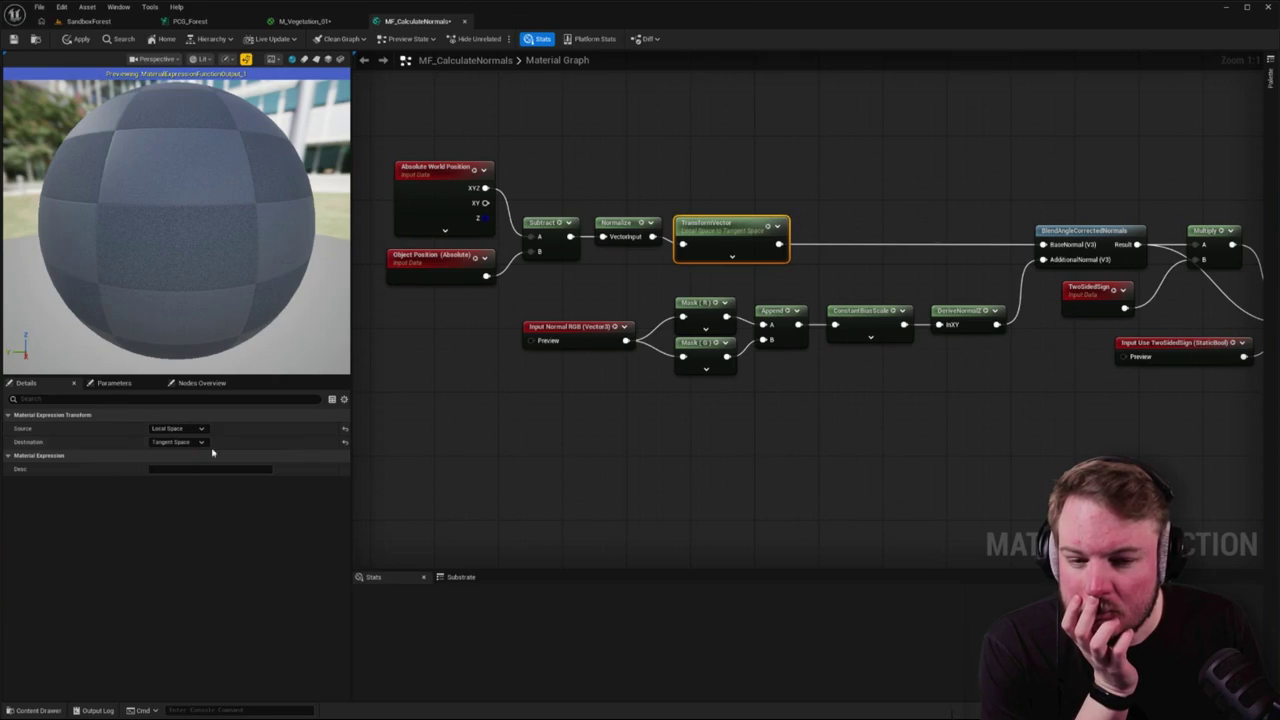
left_click(503, 432)
left_click(77, 38)
left_click(88, 21)
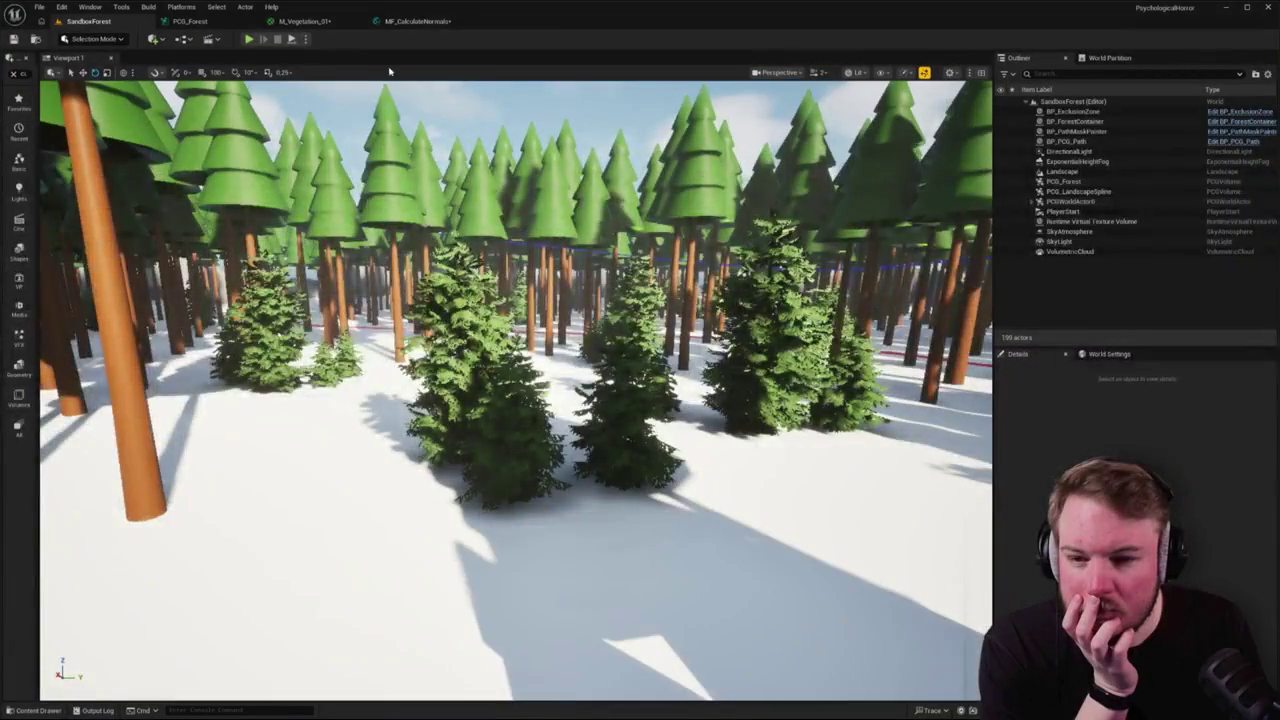
- Wire MF_CalculateNormals' output into M_Vegetation_01's Normal and apply the material
left_click(190, 21)
left_click(305, 21)
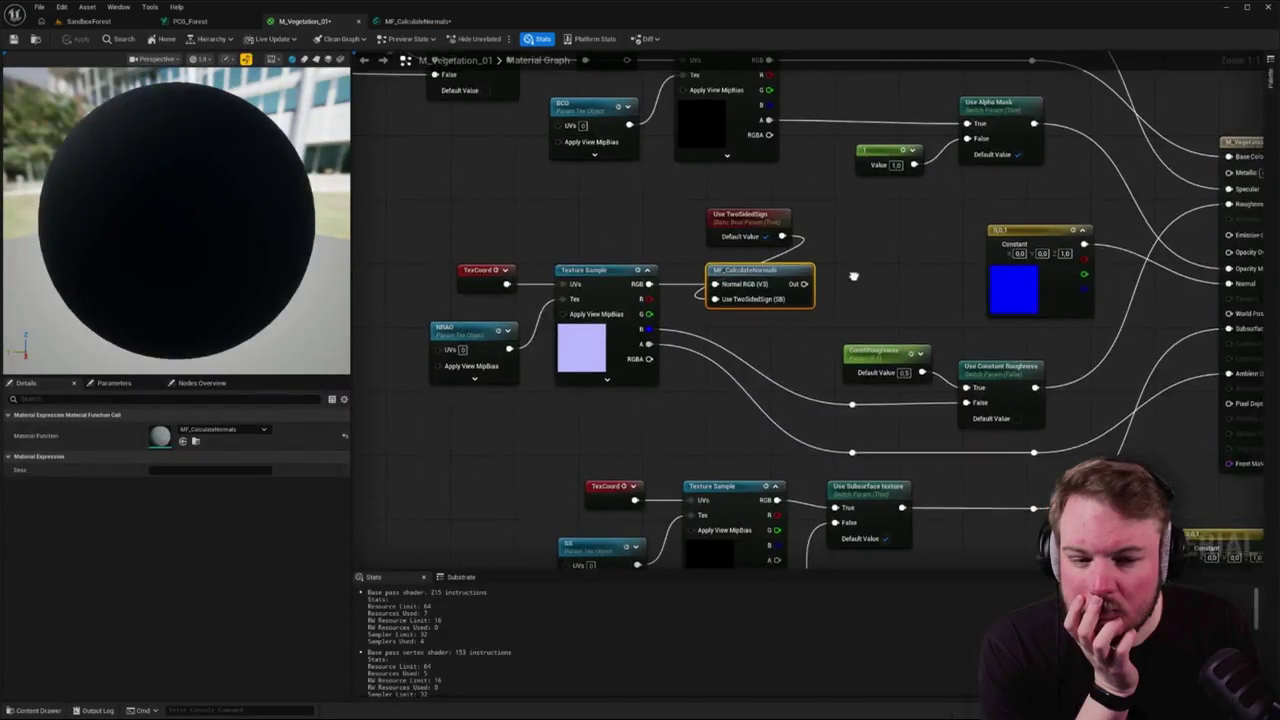
mouse_move(853, 276)
left_mouse_down()
mouse_move(598, 260)
mouse_move(973, 267)
left_mouse_up()
left_click(80, 38)
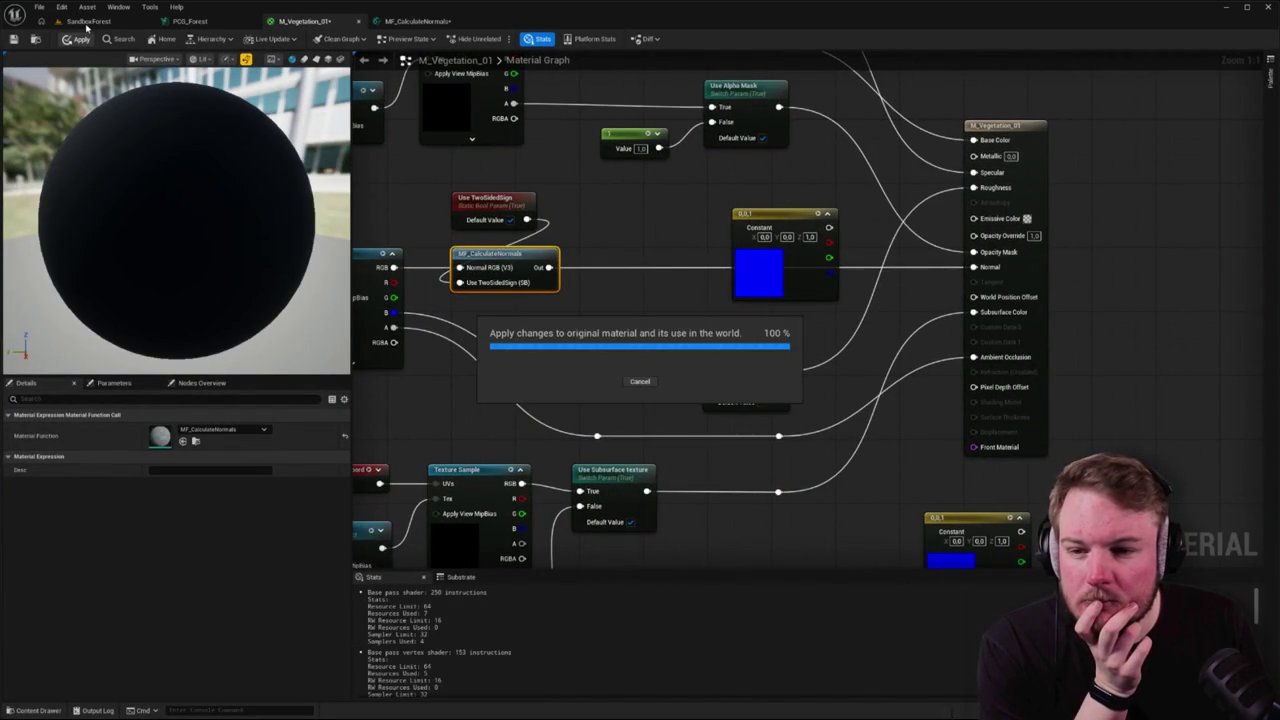
left_click(87, 22)
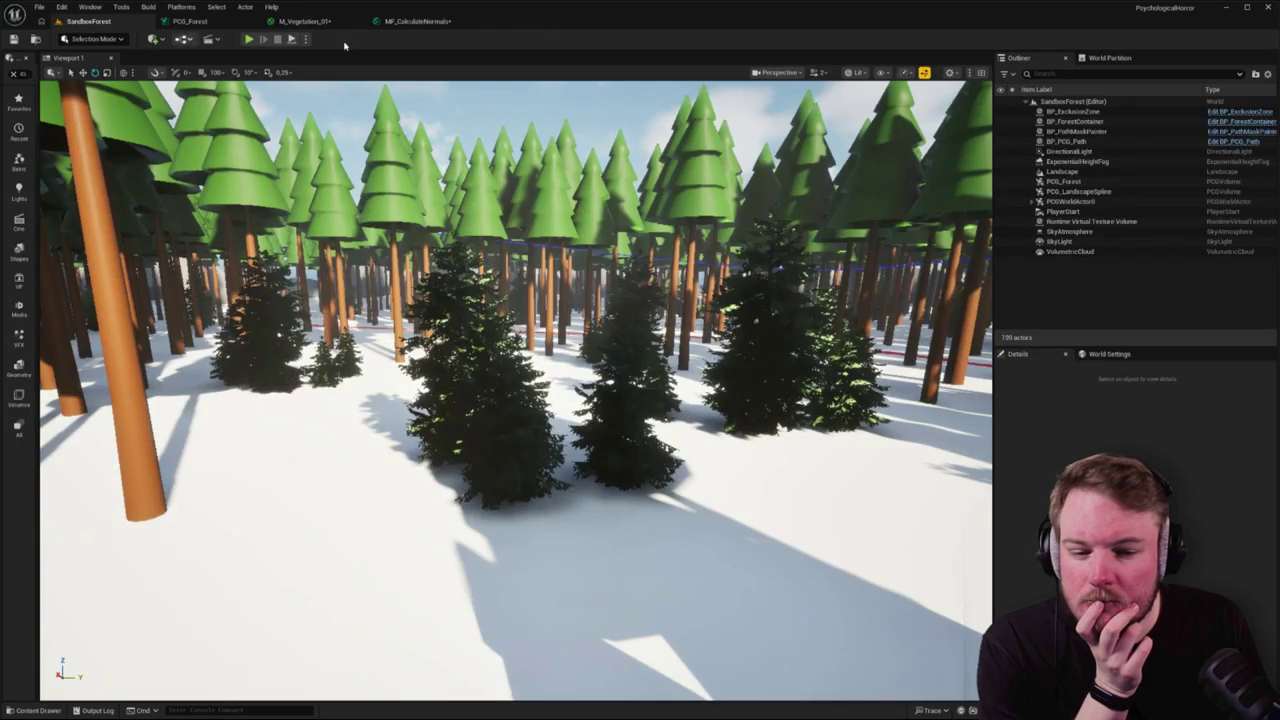
- Inspect the forest in World Tangent, then World Normal buffer view, and reopen MF_CalculateNormals
left_click(857, 72)
mouse_move(912, 251)
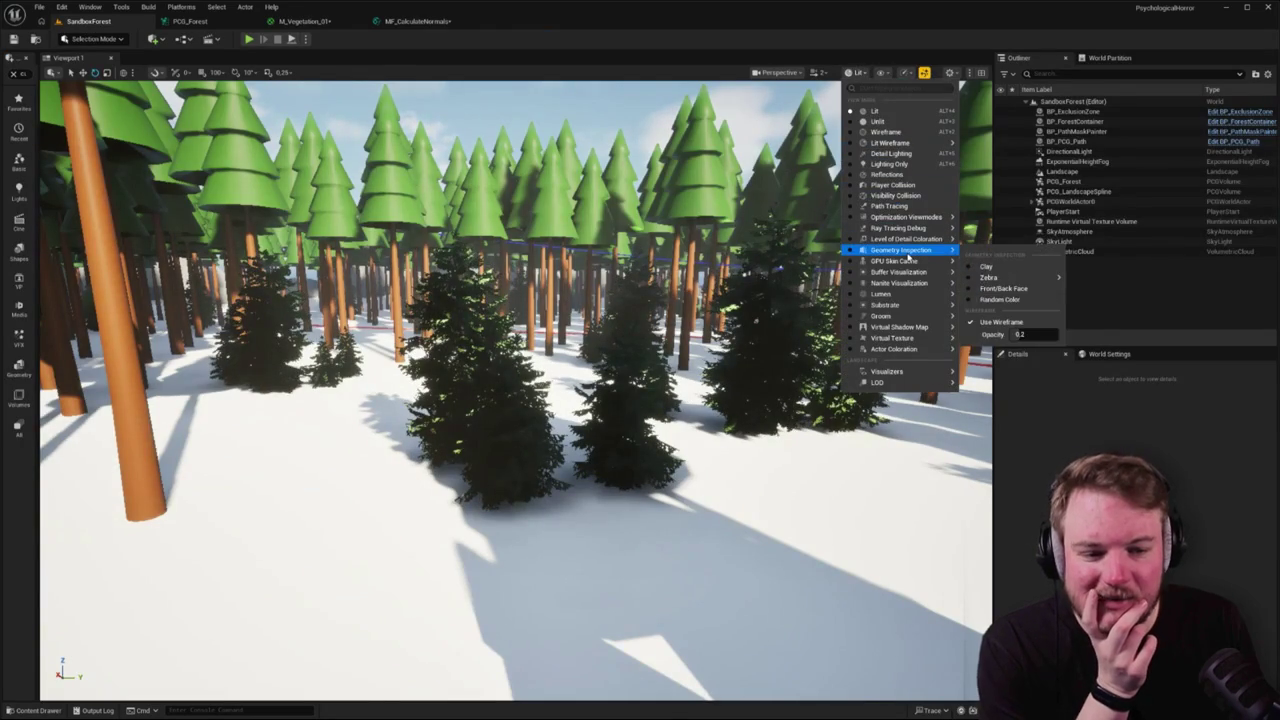
mouse_move(913, 273)
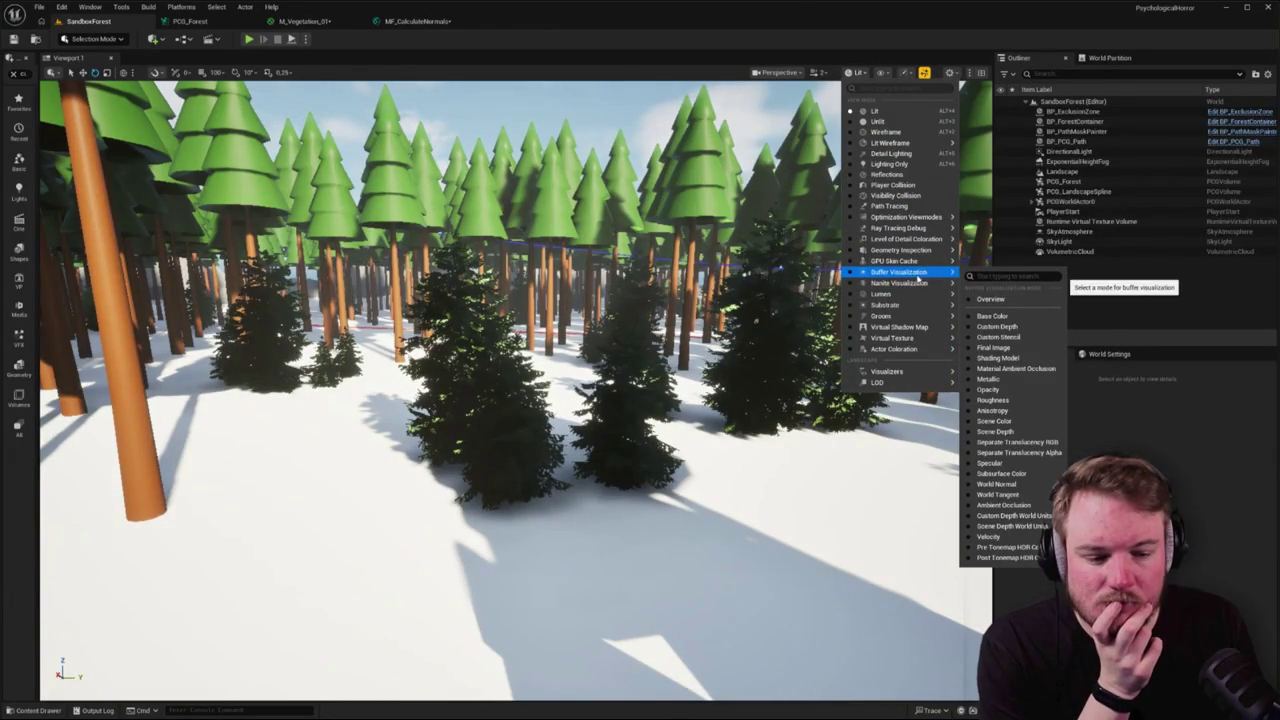
left_click(998, 494)
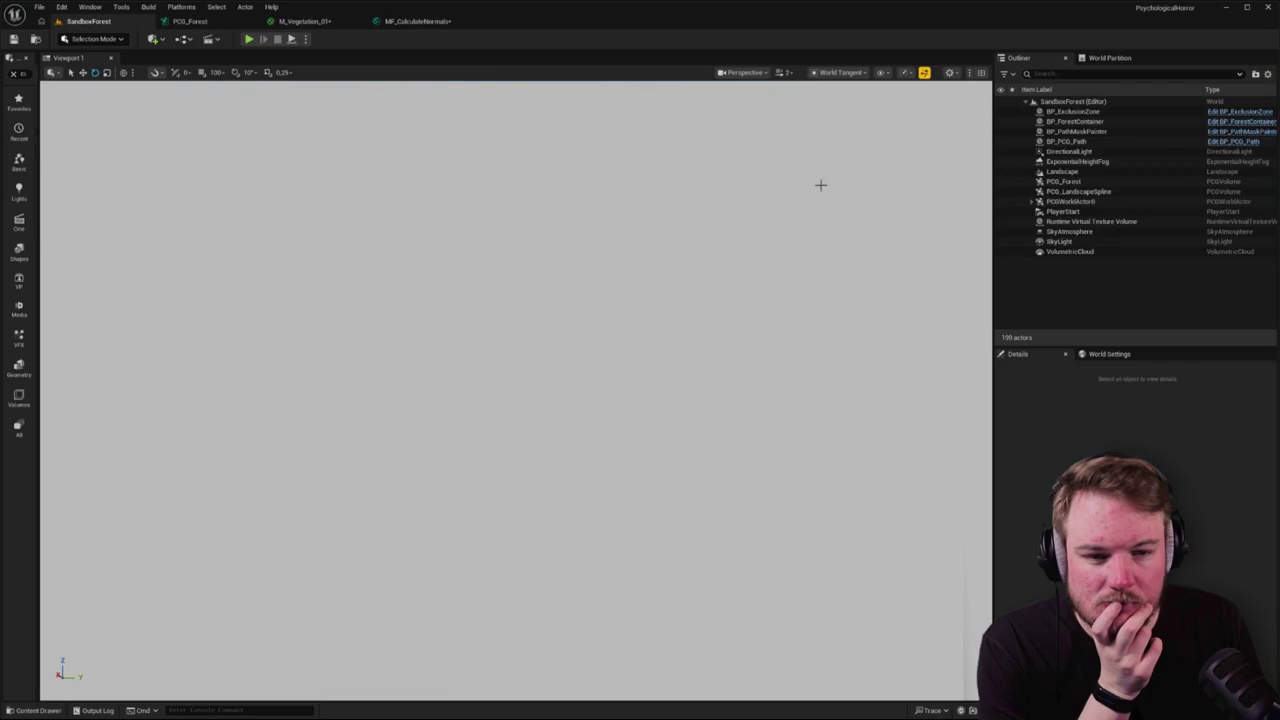
left_click(840, 72)
mouse_move(880, 273)
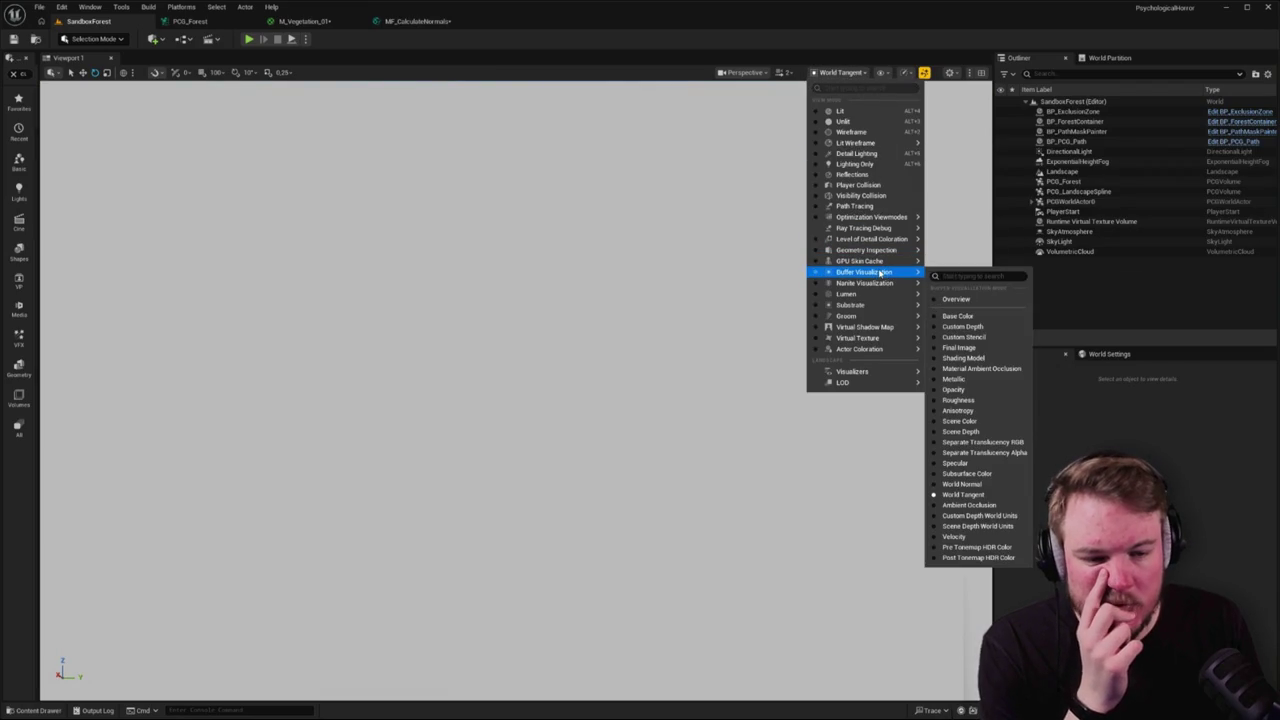
left_click(970, 484)
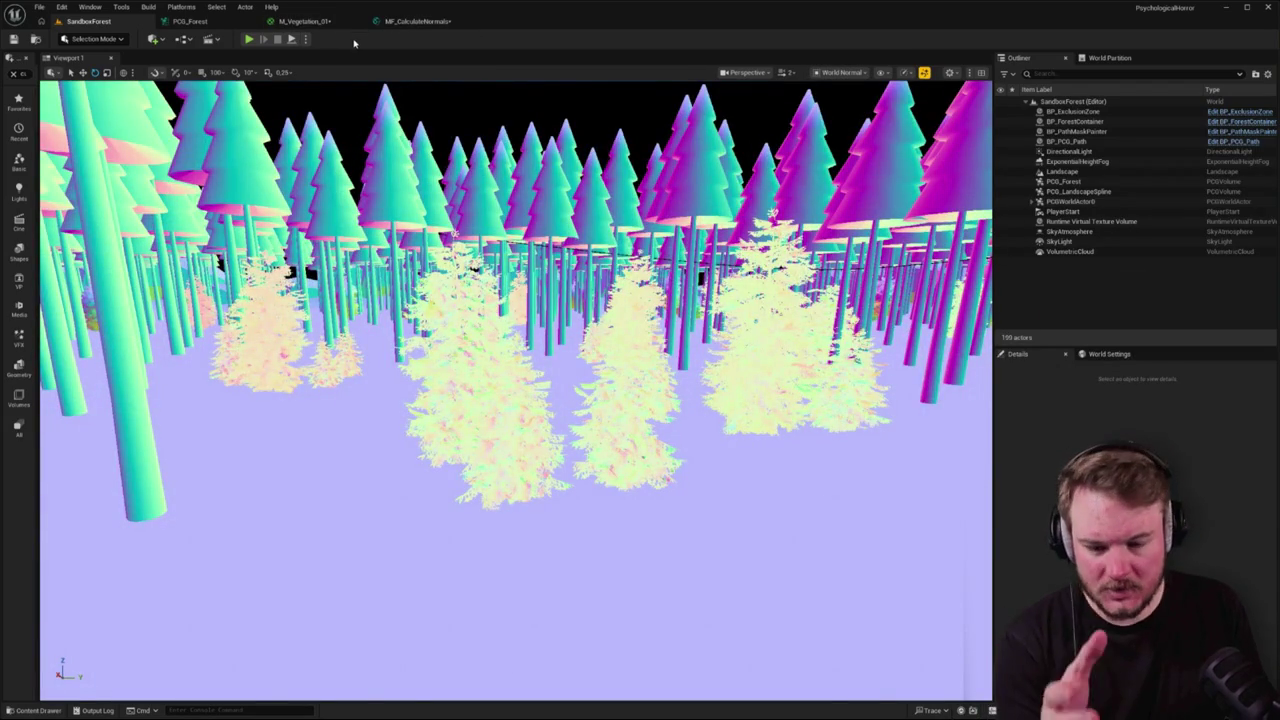
left_click(405, 21)
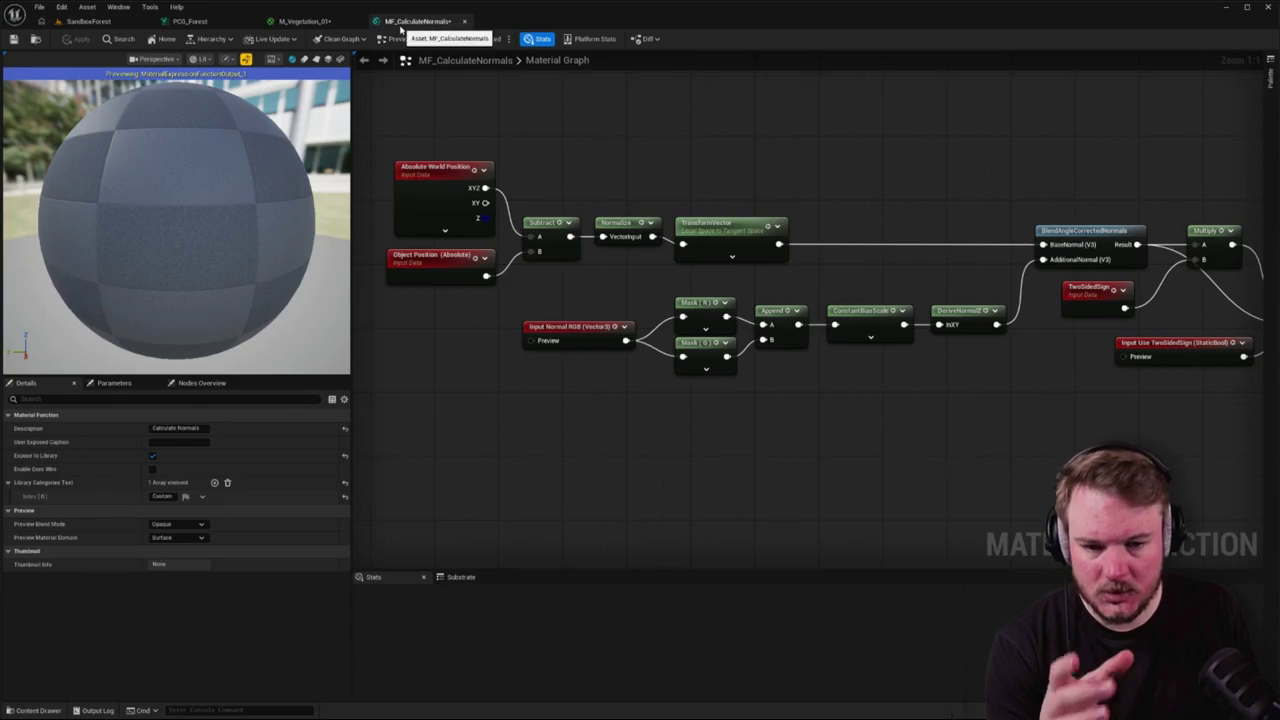
- Set the TransformVector source back to World Space and apply the function
left_click(738, 223)
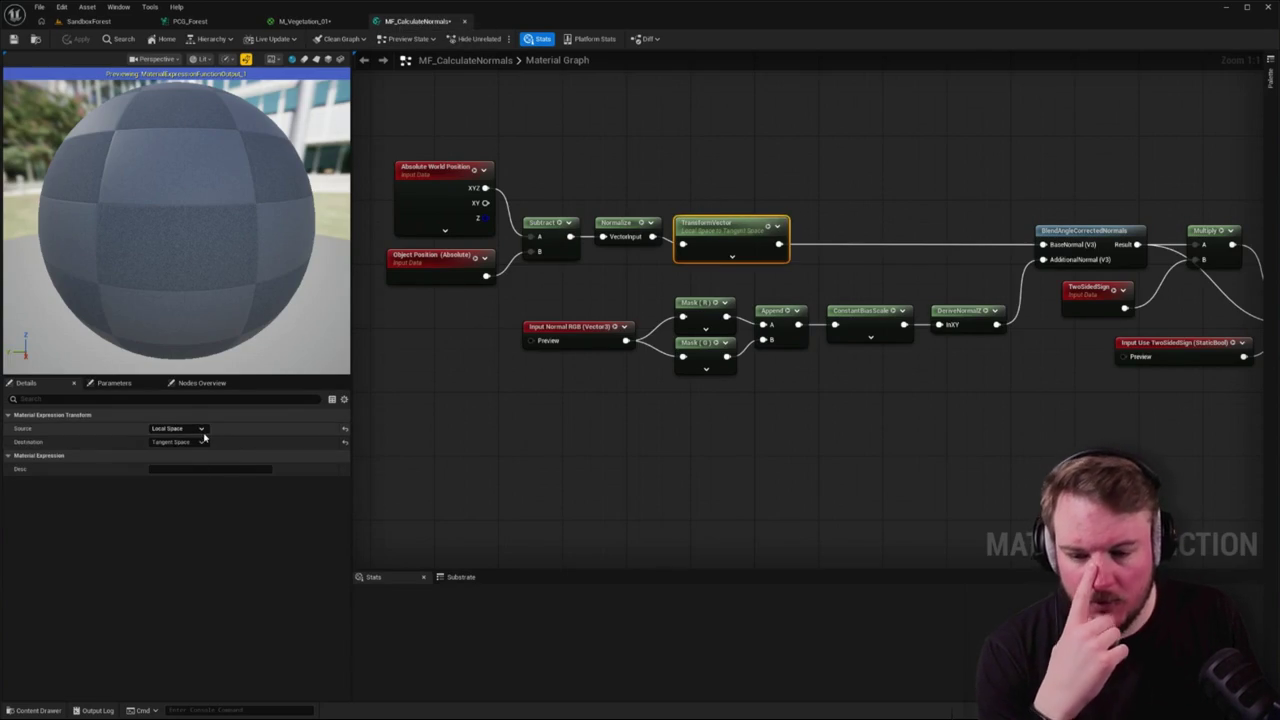
left_click(178, 428)
left_click(193, 457)
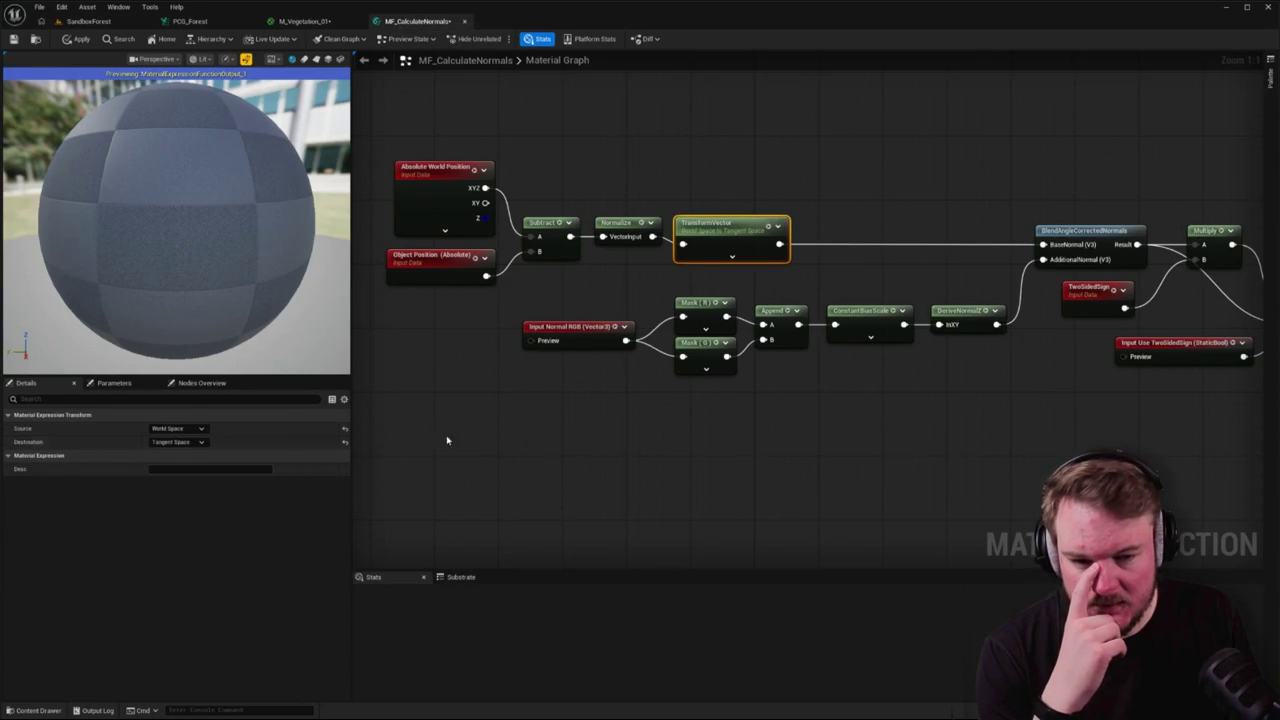
left_click(72, 40)
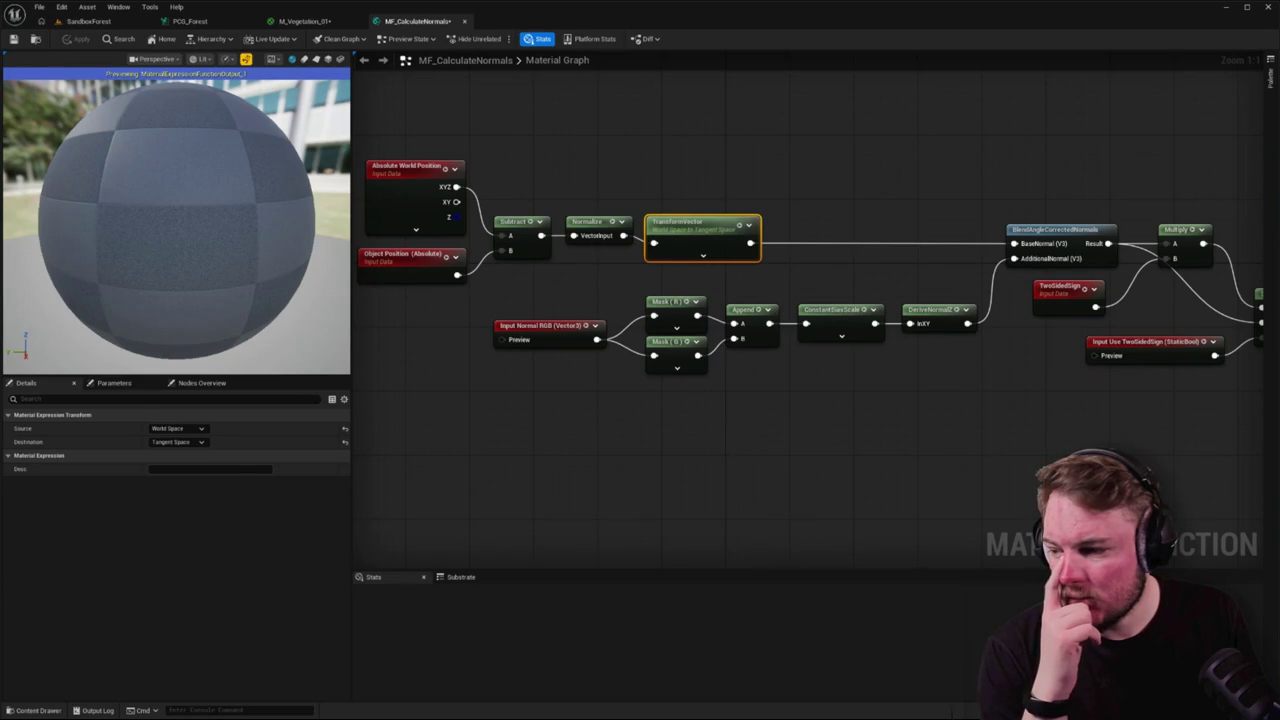
- In M_Vegetation_01, move the blue constant node up and to the left
left_click(304, 21)
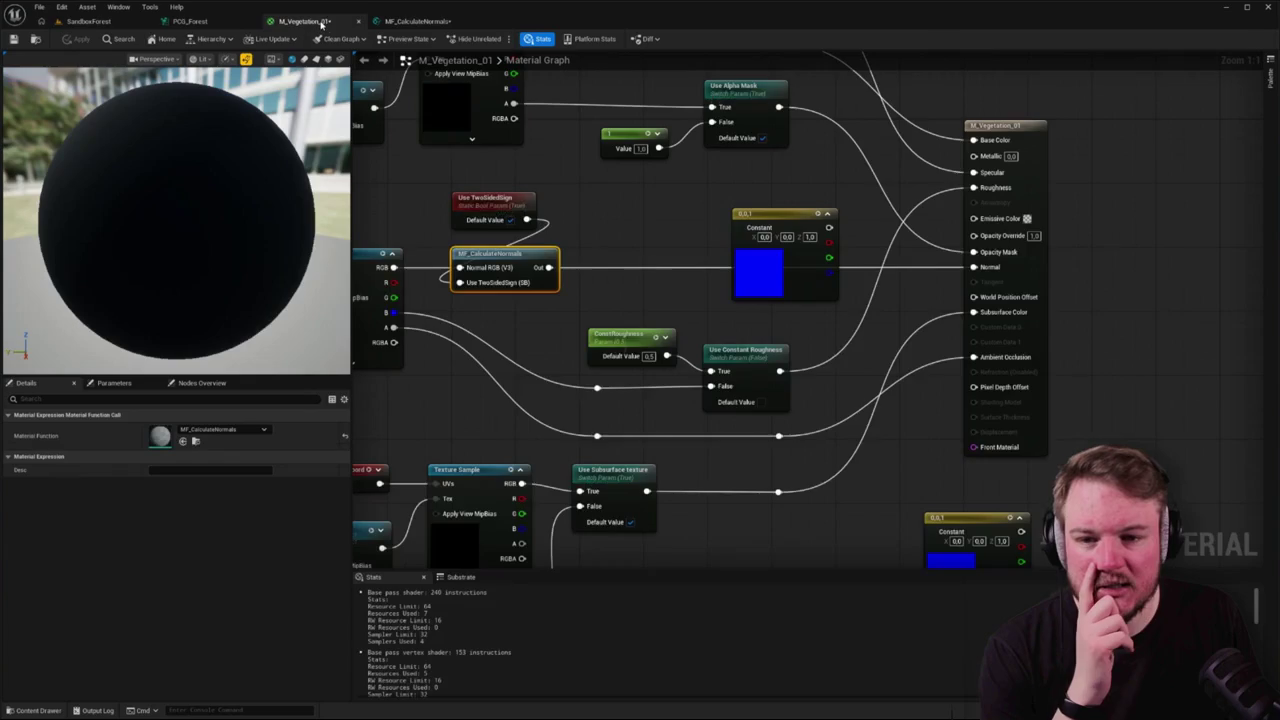
mouse_move(565, 300)
left_mouse_down()
mouse_move(671, 222)
mouse_move(727, 215)
left_mouse_up()
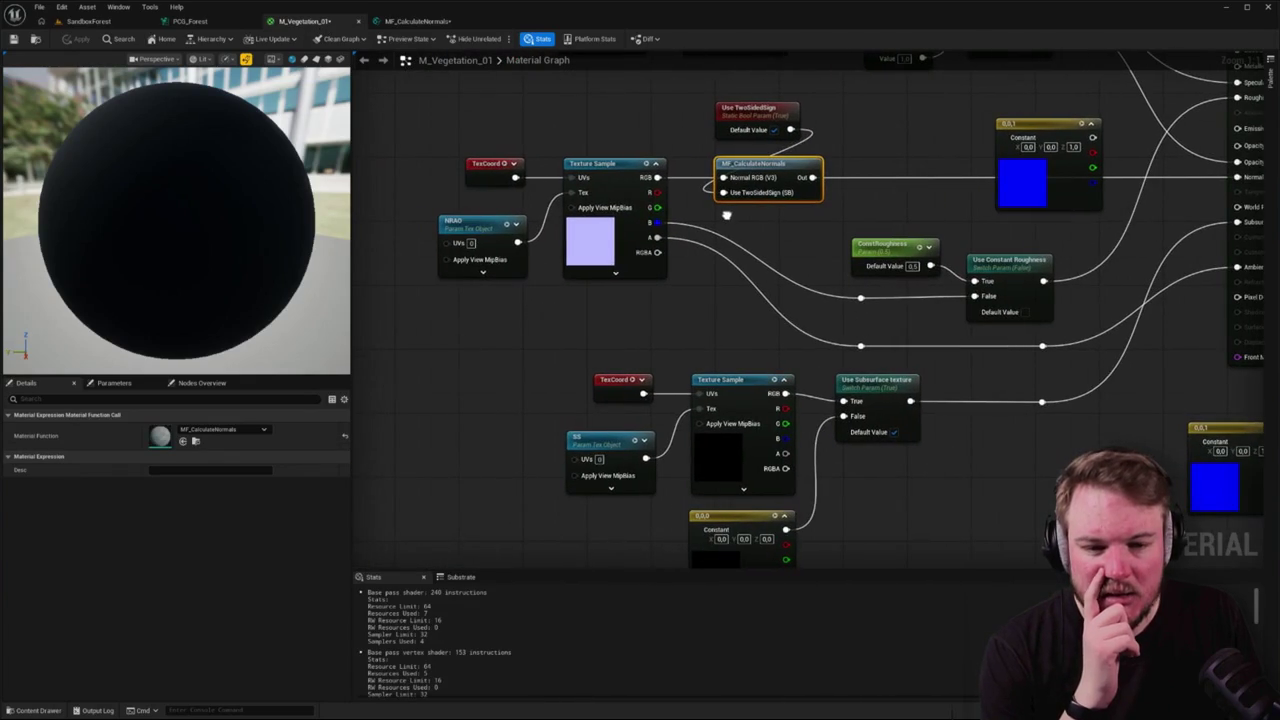
mouse_move(1098, 126)
left_mouse_down()
mouse_move(493, 85)
mouse_move(493, 125)
mouse_move(612, 157)
mouse_move(718, 222)
left_mouse_up()
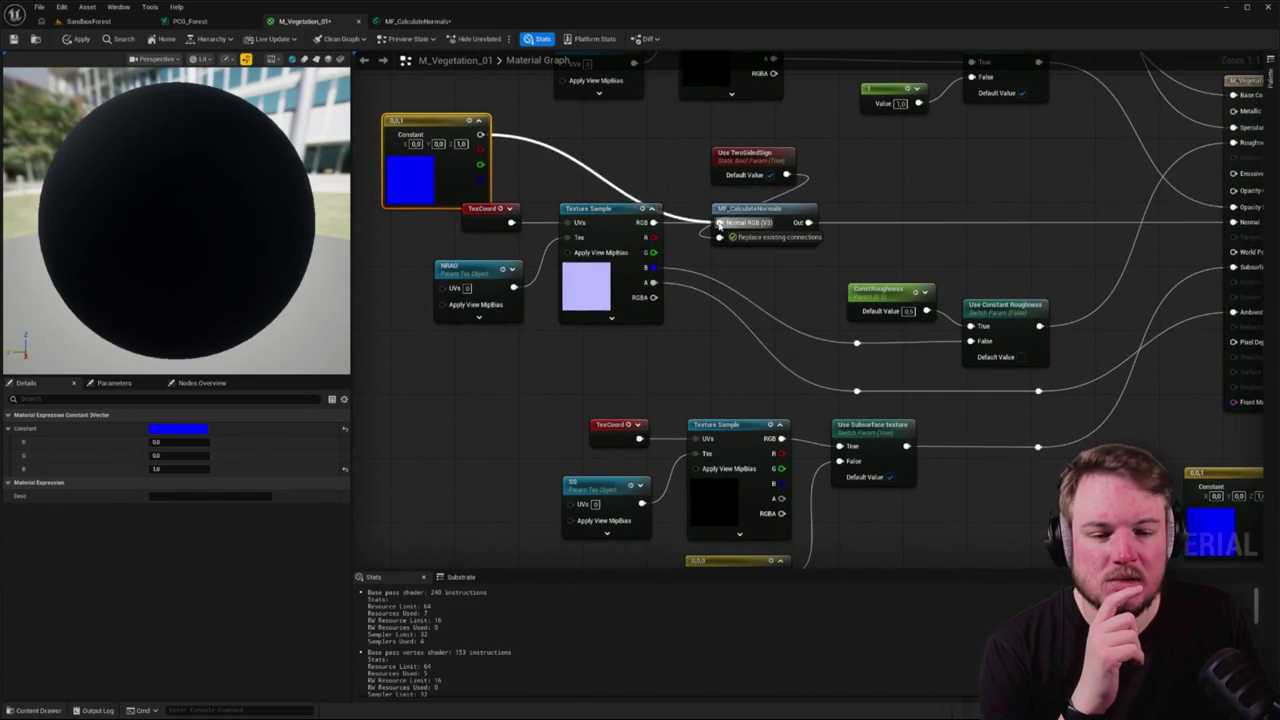
- Apply the vegetation material, view the forest, then wire TransformVector's output into Multiply A
left_click(79, 38)
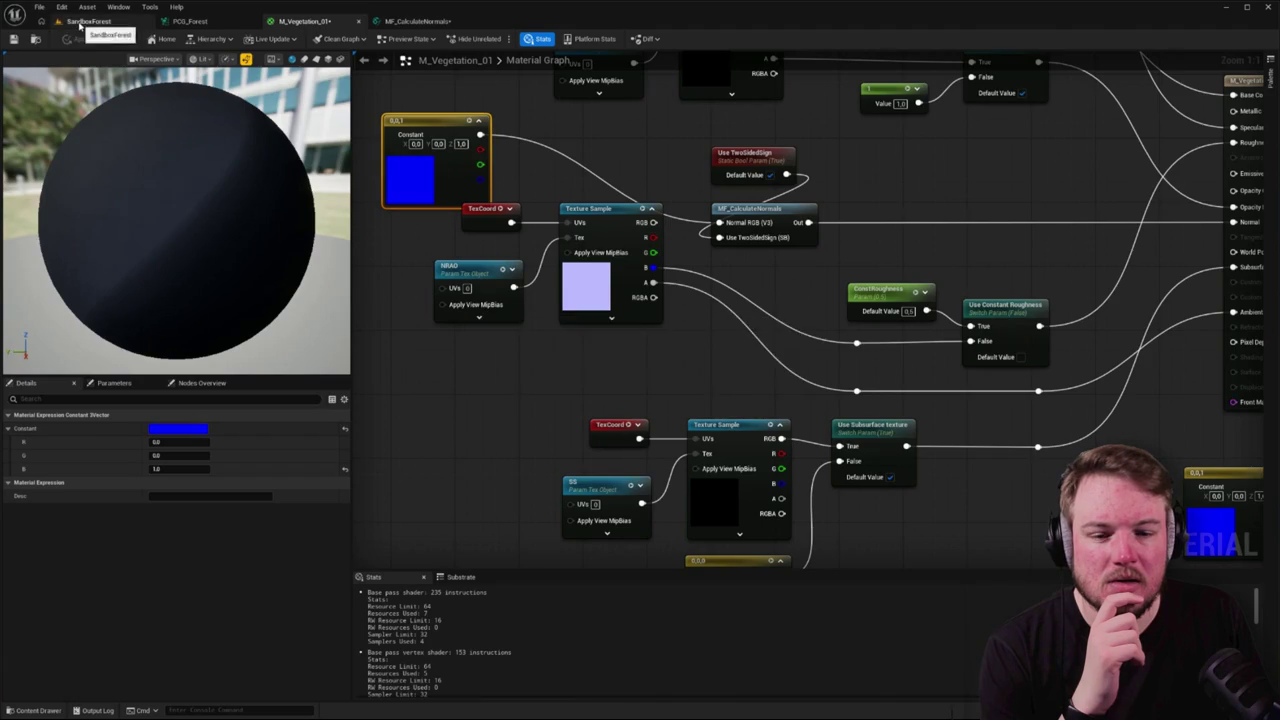
left_click(79, 22)
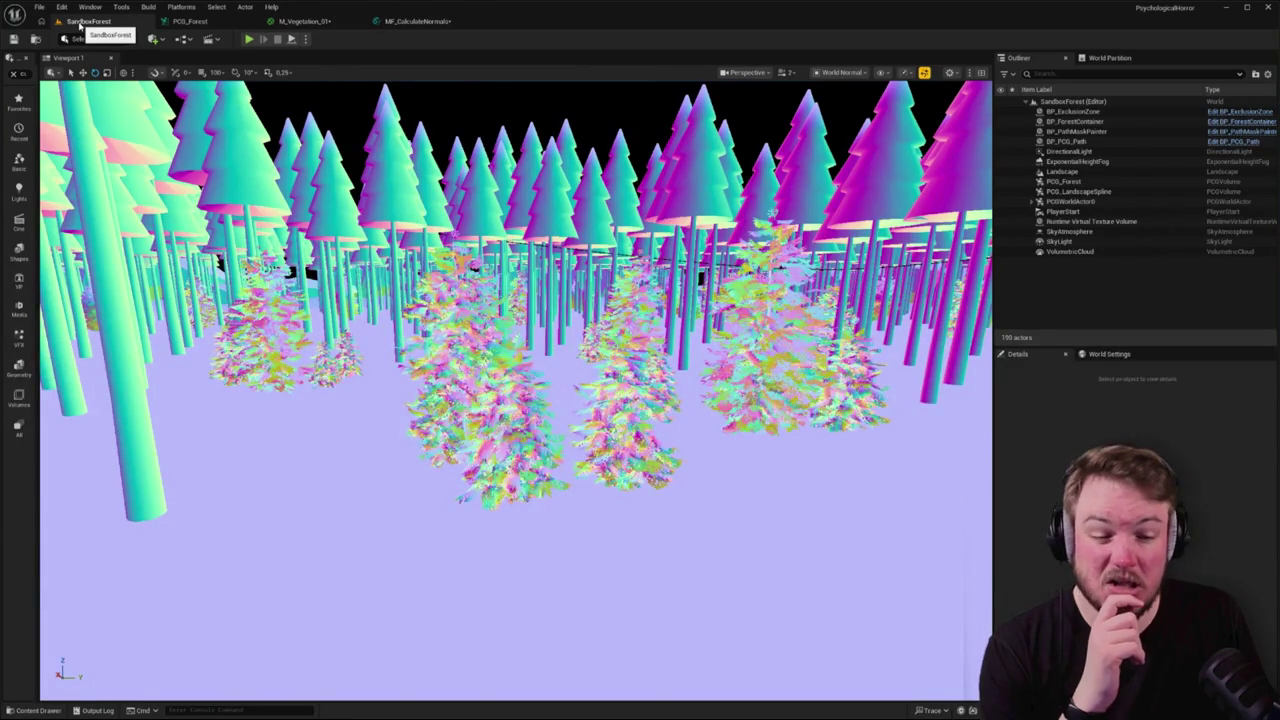
left_click(180, 21)
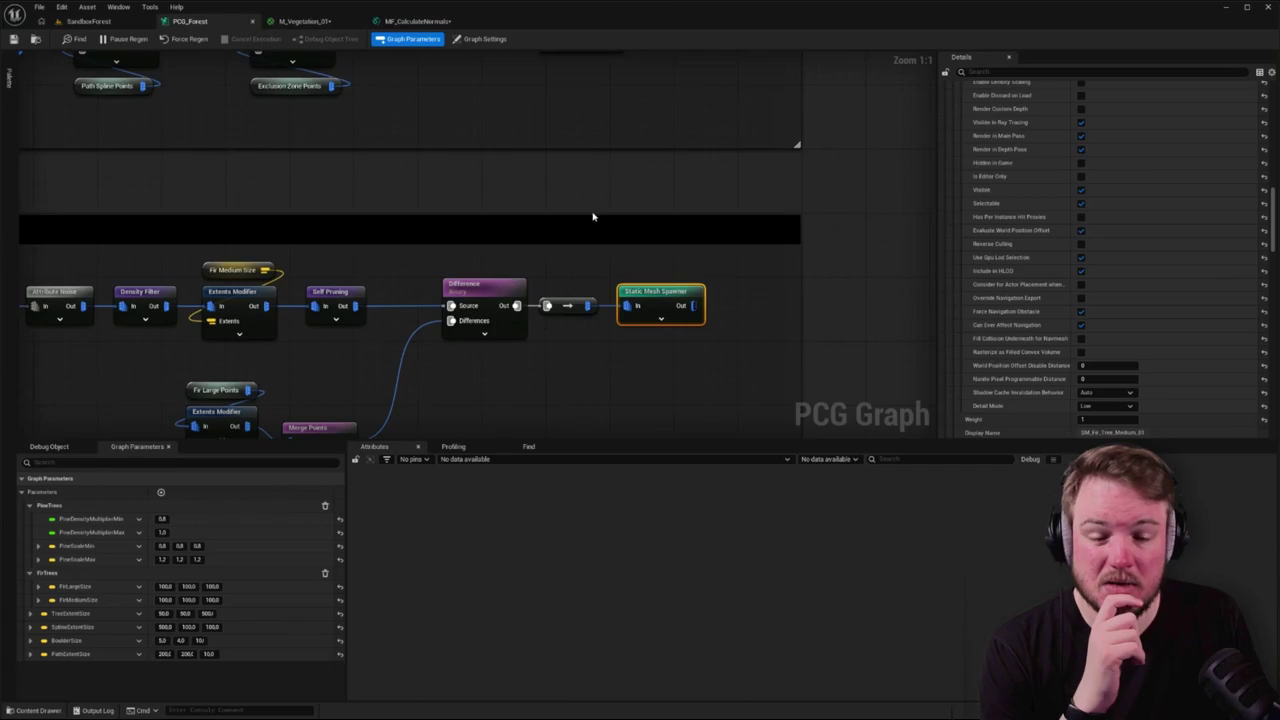
left_click(405, 20)
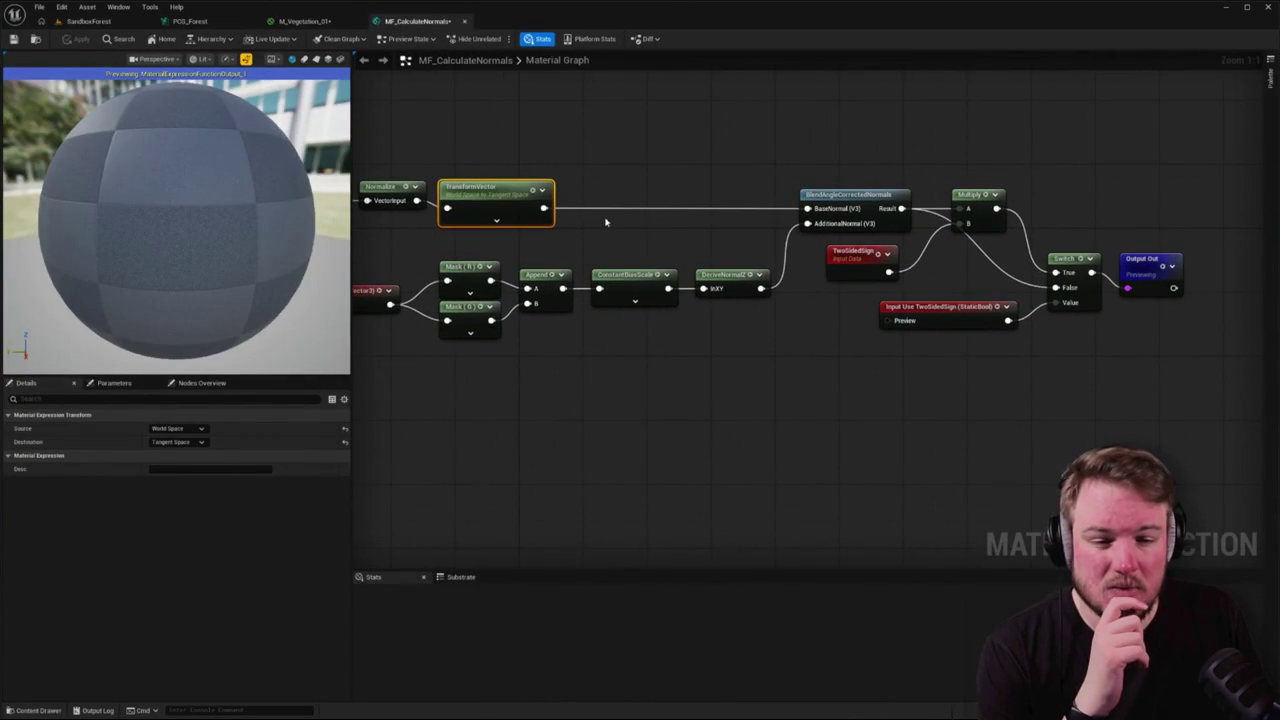
mouse_move(543, 208)
left_mouse_down()
mouse_move(880, 200)
mouse_move(965, 212)
left_mouse_up()
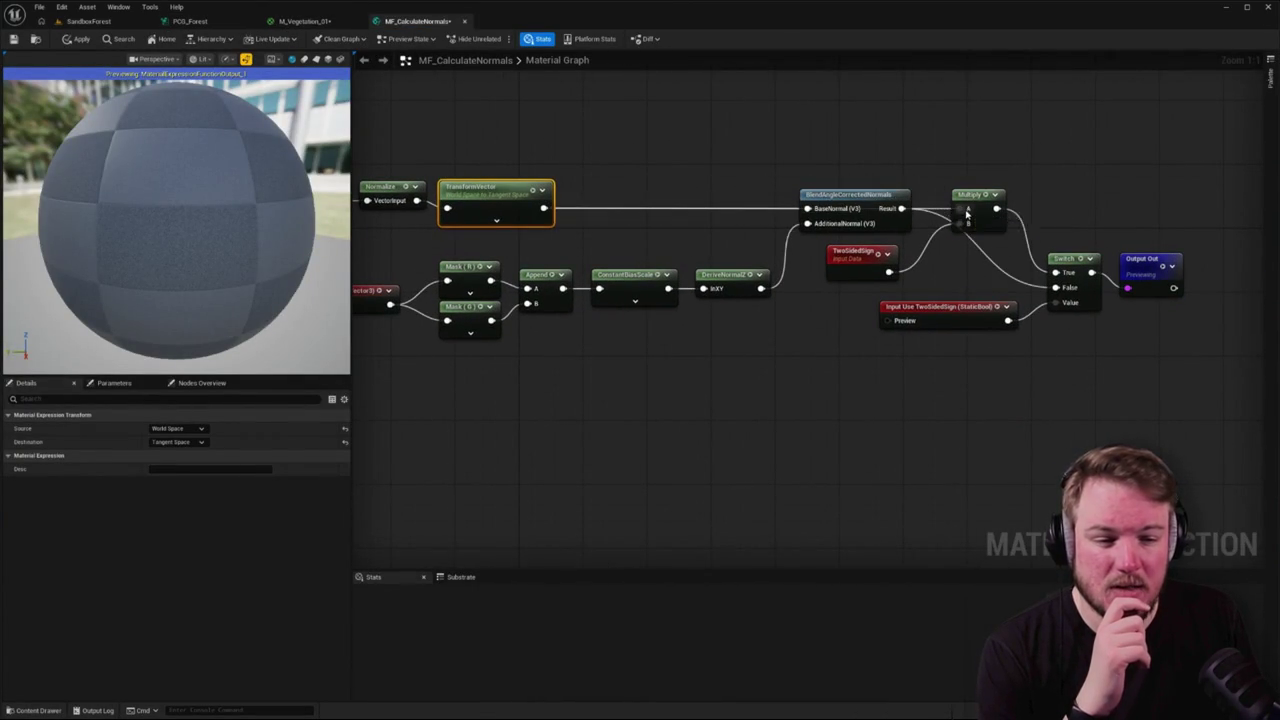
- Compare the result in SandboxForest, then begin rewiring TransformVector in MF_CalculateNormals
left_click(88, 21)
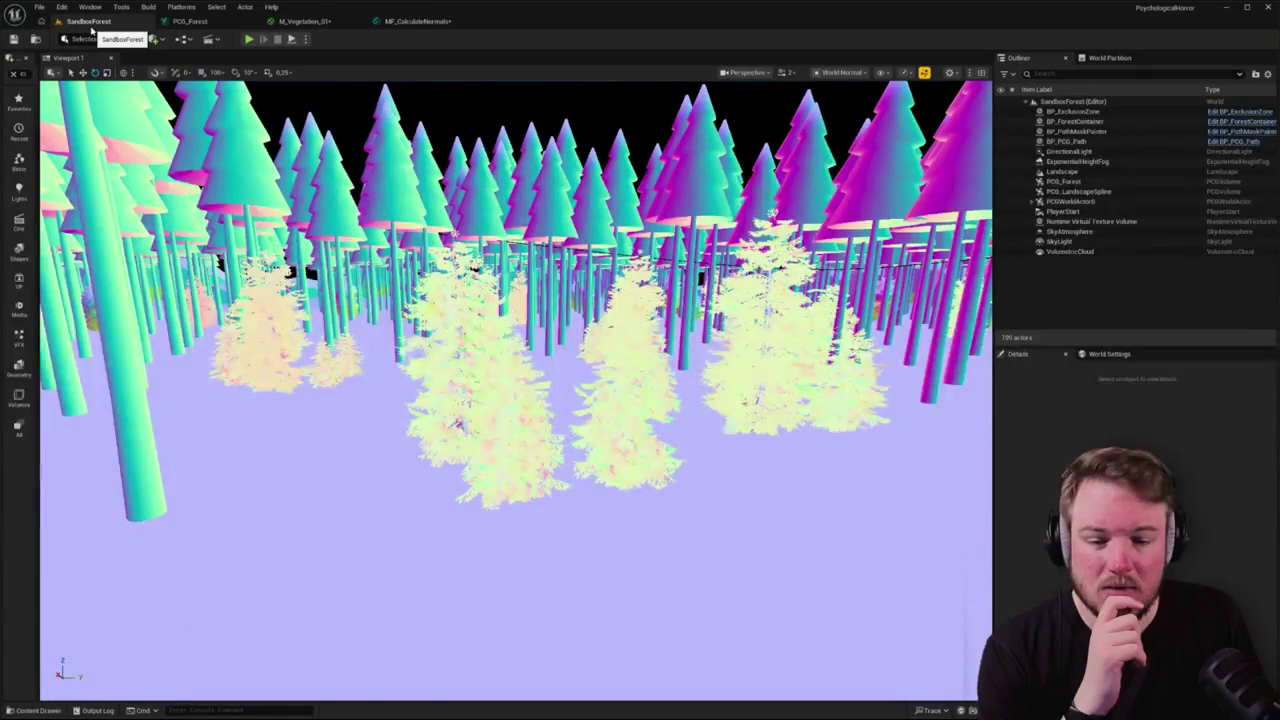
left_click(182, 21)
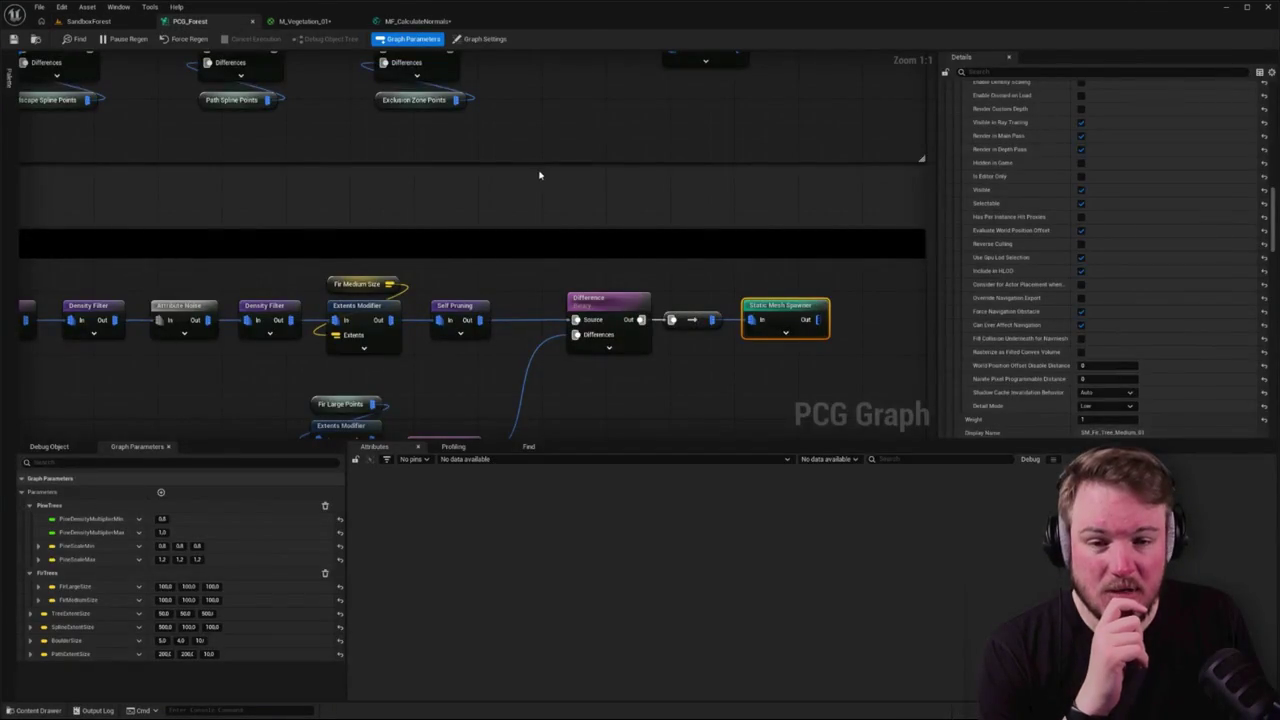
left_click(418, 21)
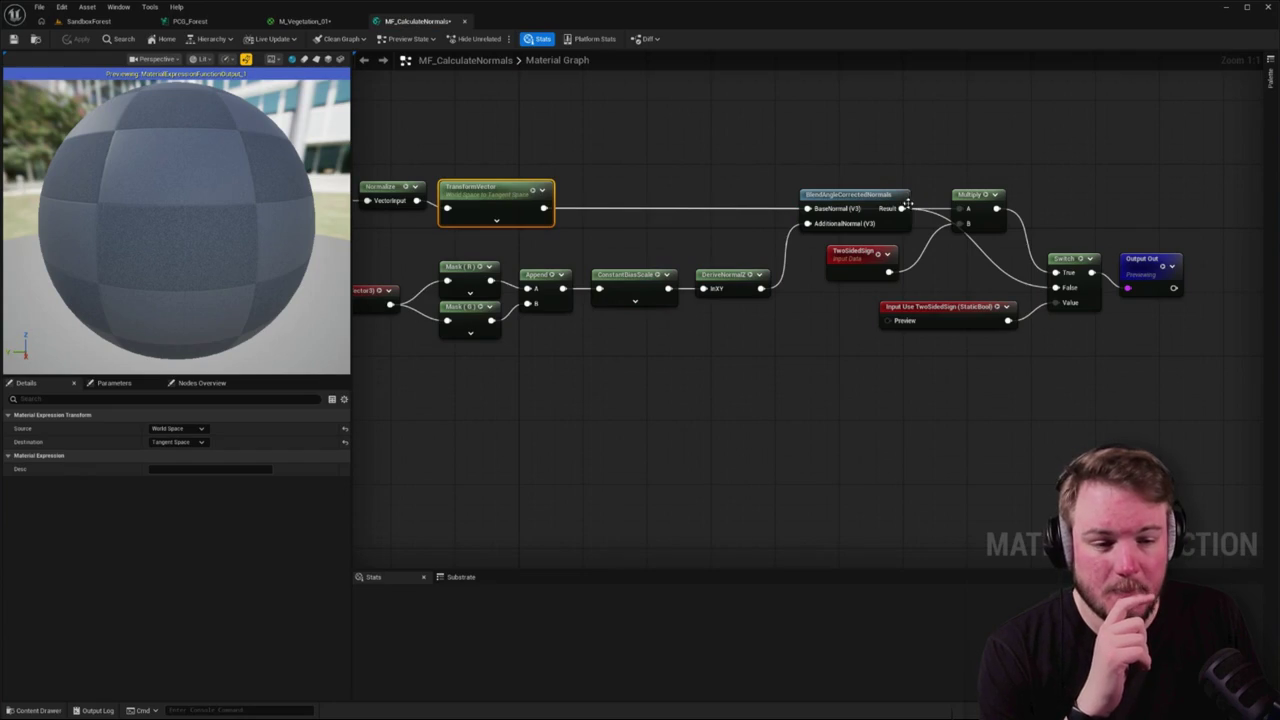
left_click_drag(907, 206, 545, 209)
- Connect TransformVector to BaseNormal and inspect the Mask-to-DeriveNormalZ chain and TwoSidedSign input
left_click_drag(973, 211, 974, 211)
left_click_drag(596, 272, 714, 366)
left_click(762, 302)
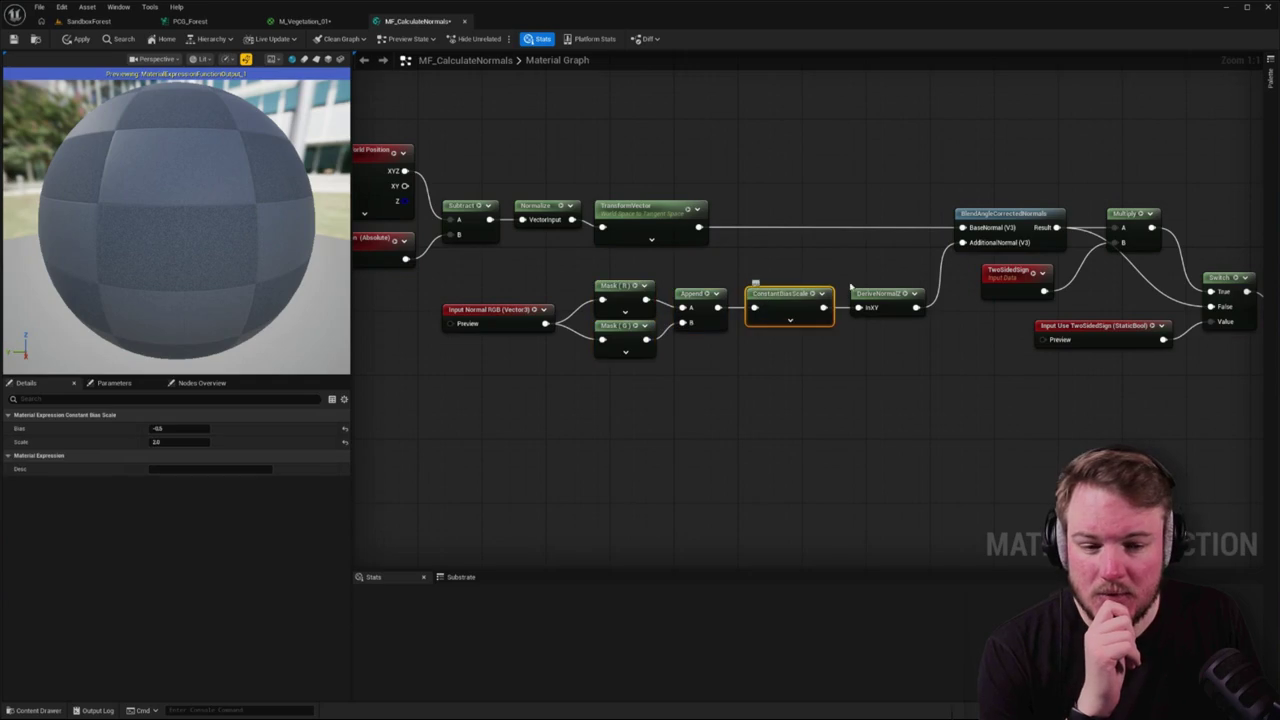
left_click(898, 278)
left_click(890, 293)
mouse_move(888, 269)
left_mouse_down()
mouse_move(748, 259)
mouse_move(903, 249)
mouse_move(893, 253)
left_mouse_up()
mouse_move(588, 257)
left_mouse_down()
mouse_move(943, 371)
mouse_move(914, 346)
mouse_move(803, 343)
left_mouse_up()
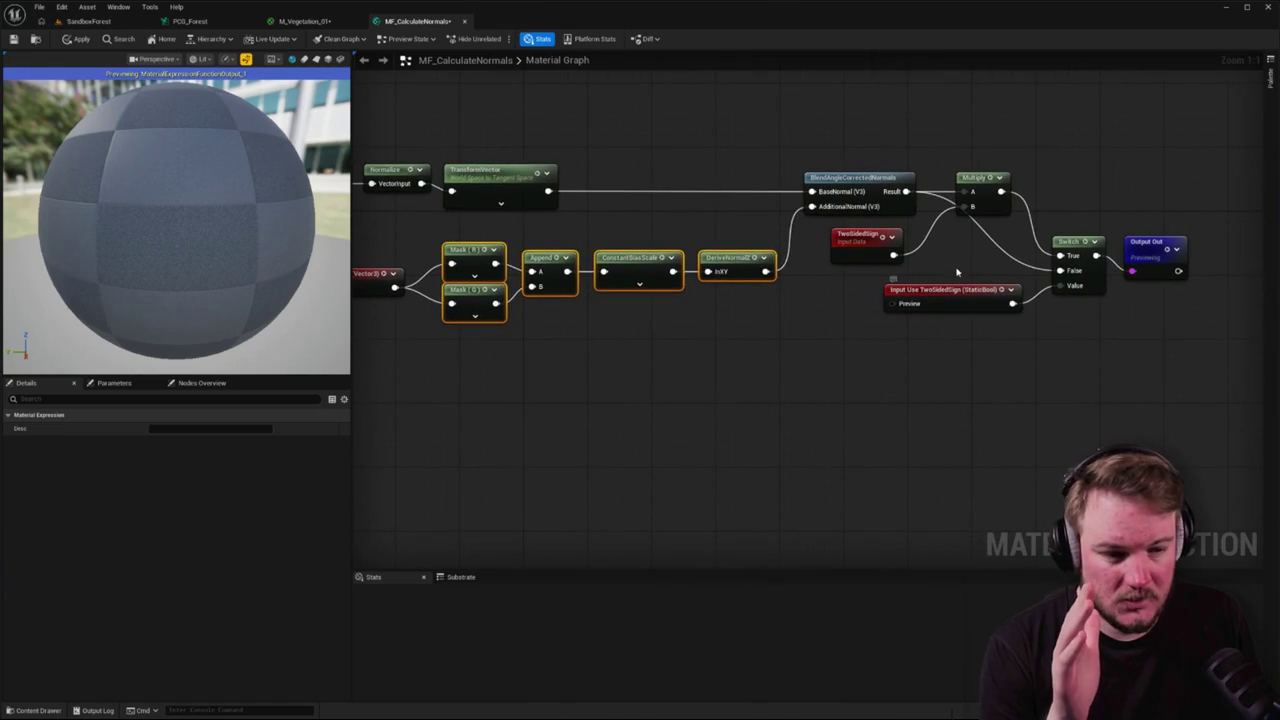
left_click(960, 292)
left_click(851, 236)
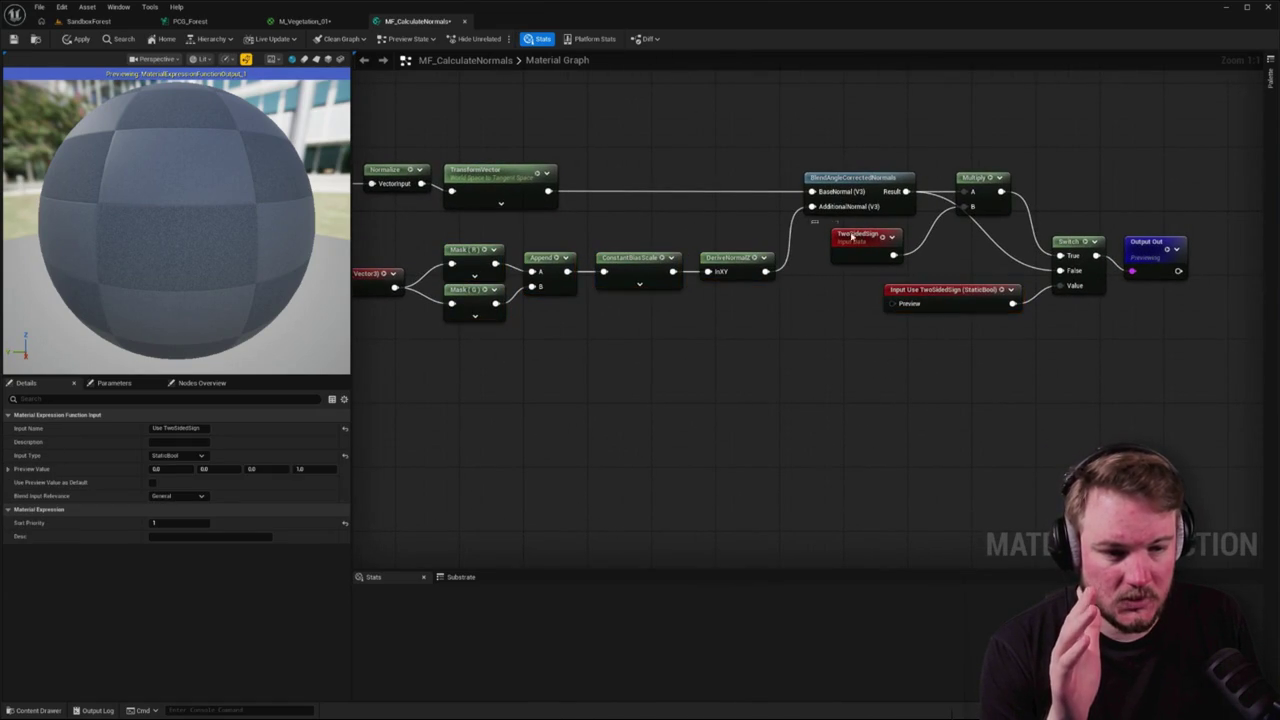
mouse_move(648, 299)
left_mouse_down()
mouse_move(760, 270)
mouse_move(912, 322)
left_mouse_up()
- Inspect the two position input nodes, including the Object Position node's settings
left_click_drag(444, 127, 535, 255)
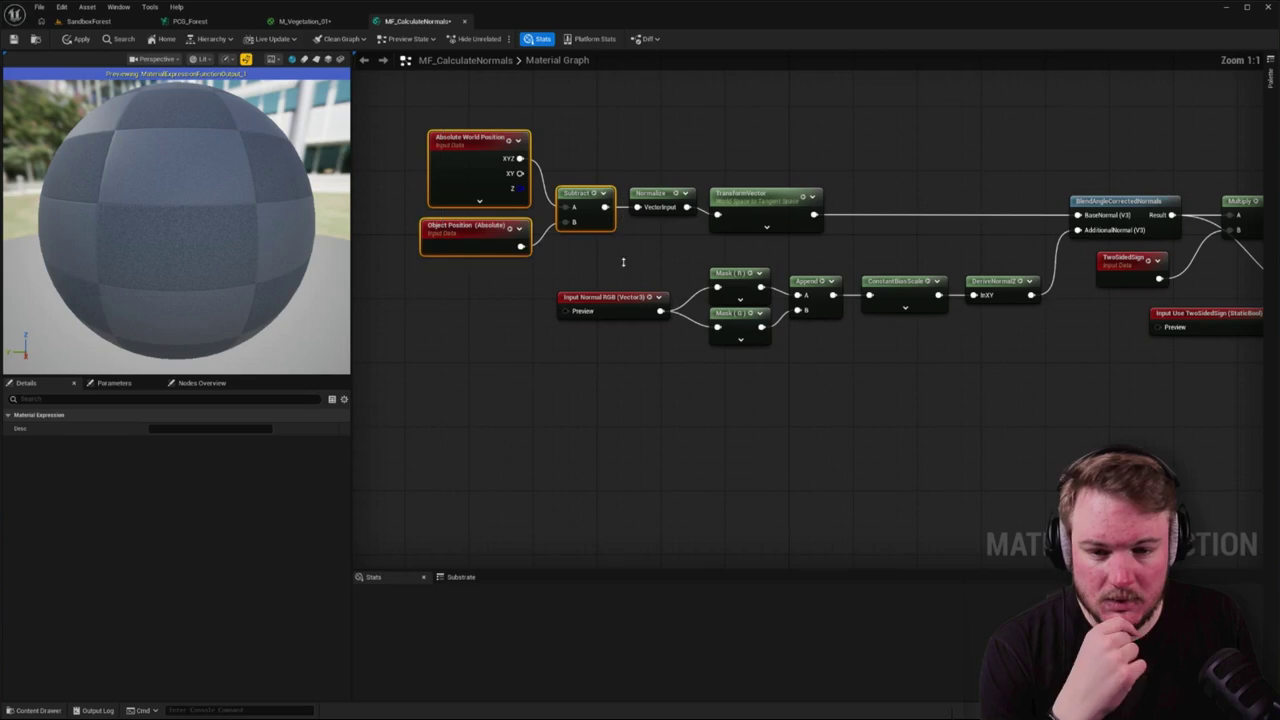
left_click(401, 189)
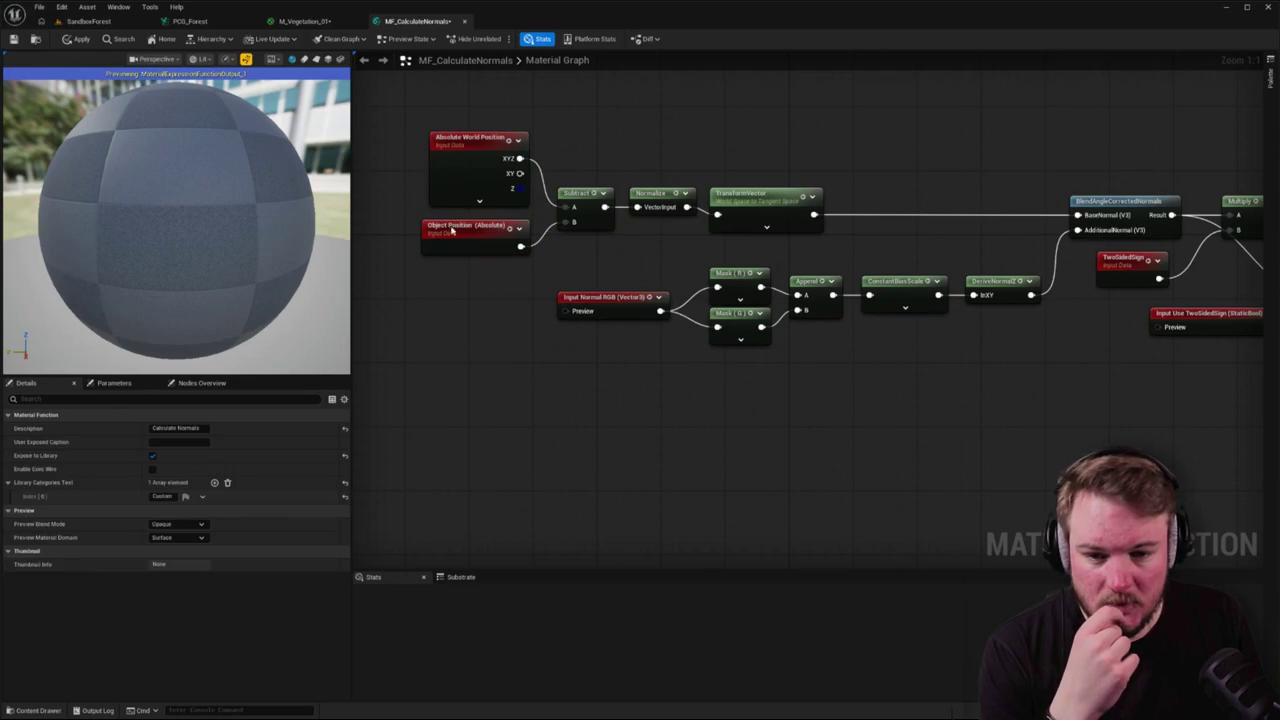
left_click(452, 230)
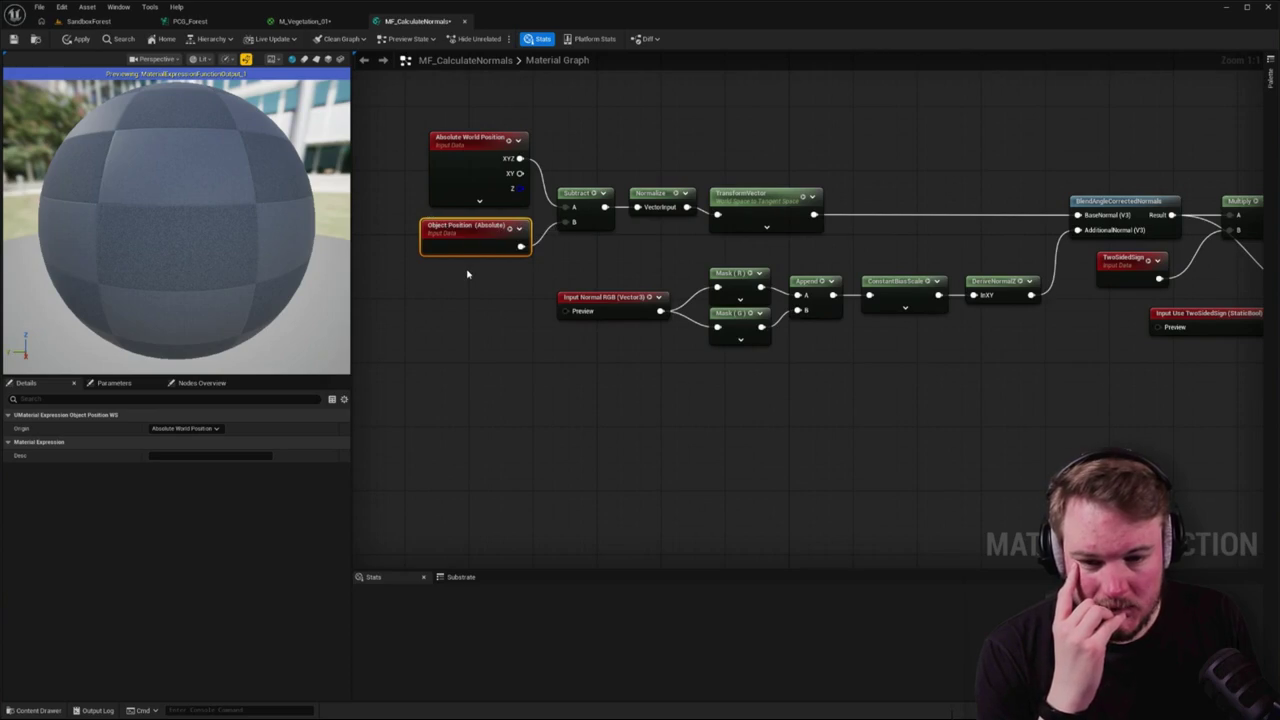
left_click_drag(466, 270, 583, 247)
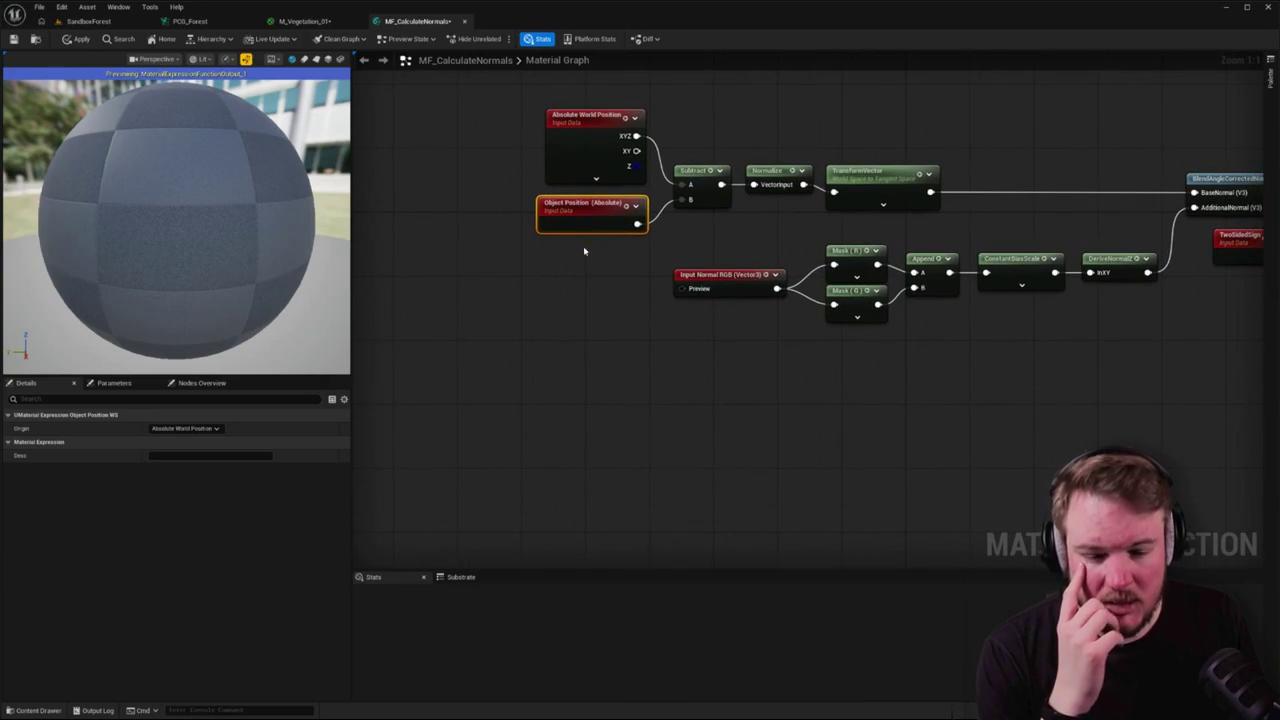
left_click_drag(497, 198, 626, 250)
left_click(580, 277)
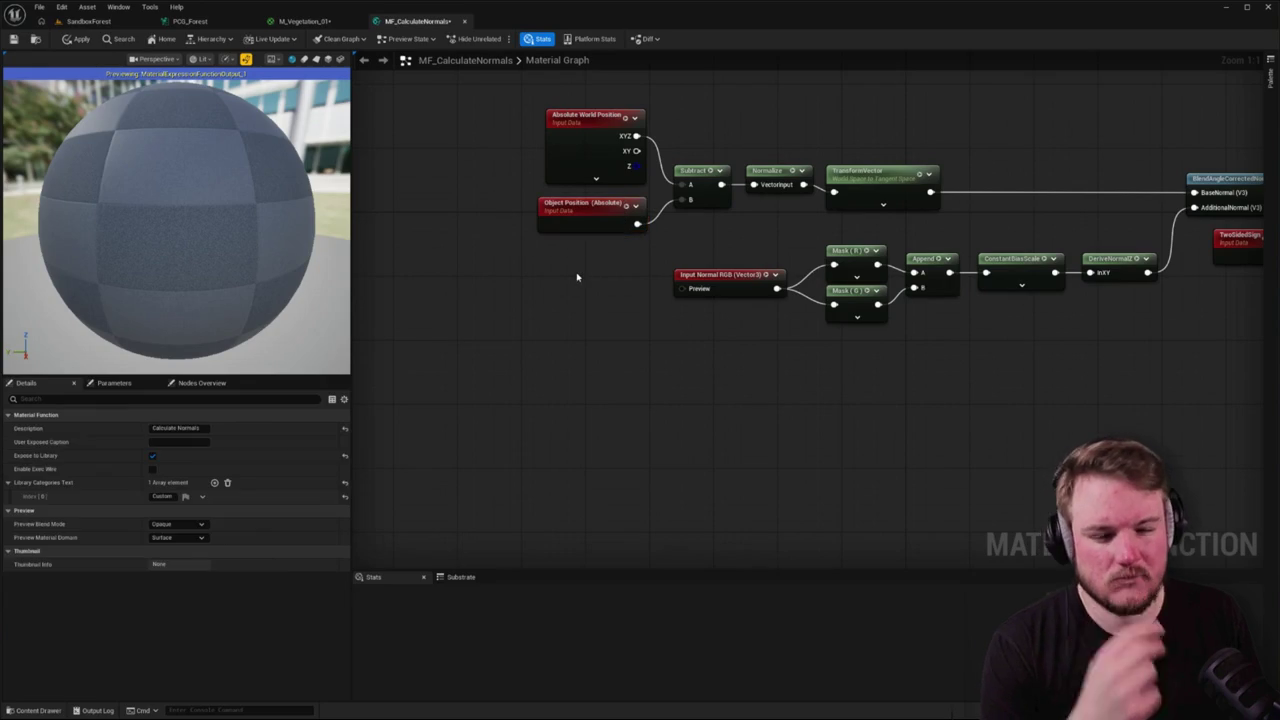
- Add a Local Position node, wire it into Subtract's B input, and view the forest
right_click(578, 277)
type("local")
key("Return")
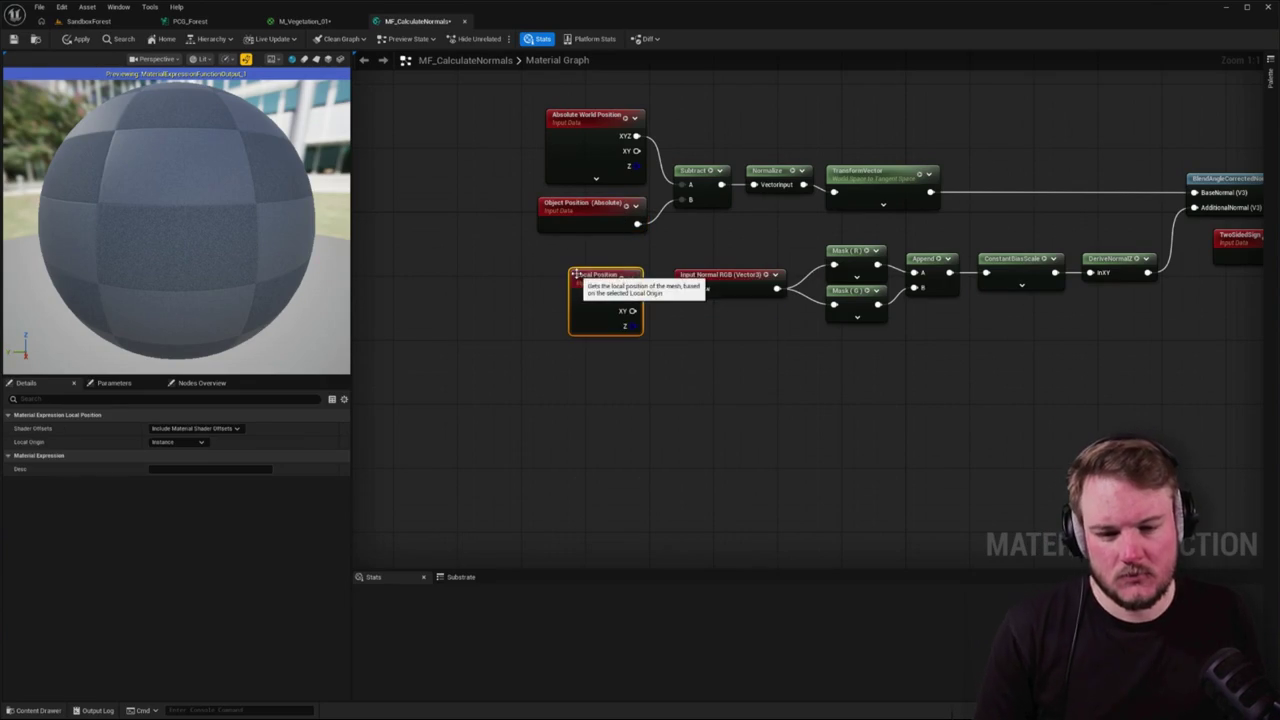
left_click_drag(590, 272, 690, 199)
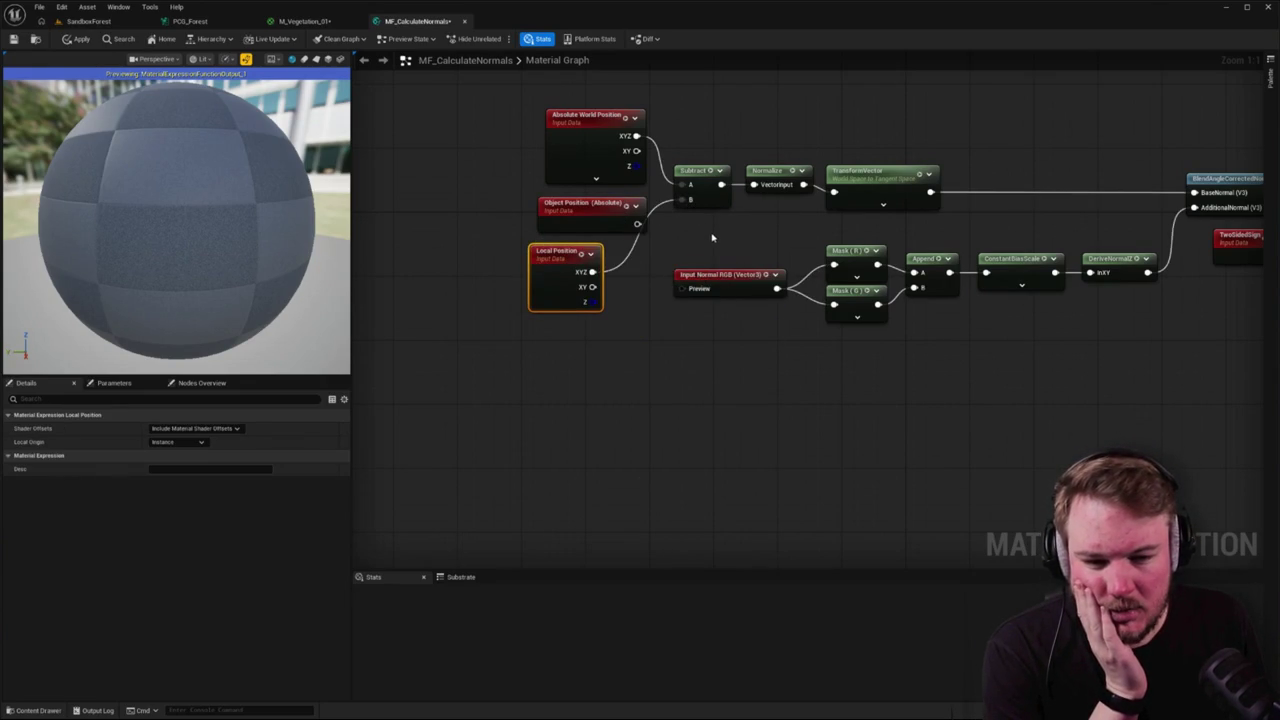
left_click(100, 22)
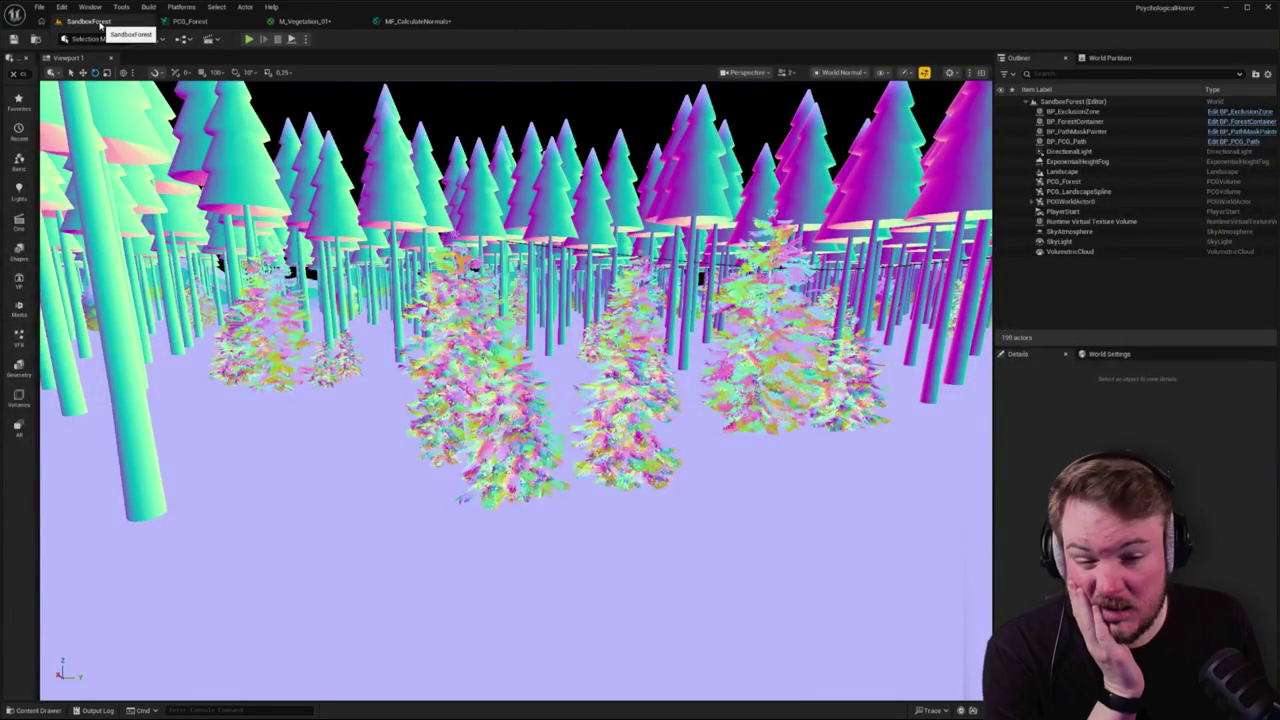
- Wire Texture Sample RGB into Normal RGB in M_Vegetation_01, apply, and view the forest
left_click(185, 21)
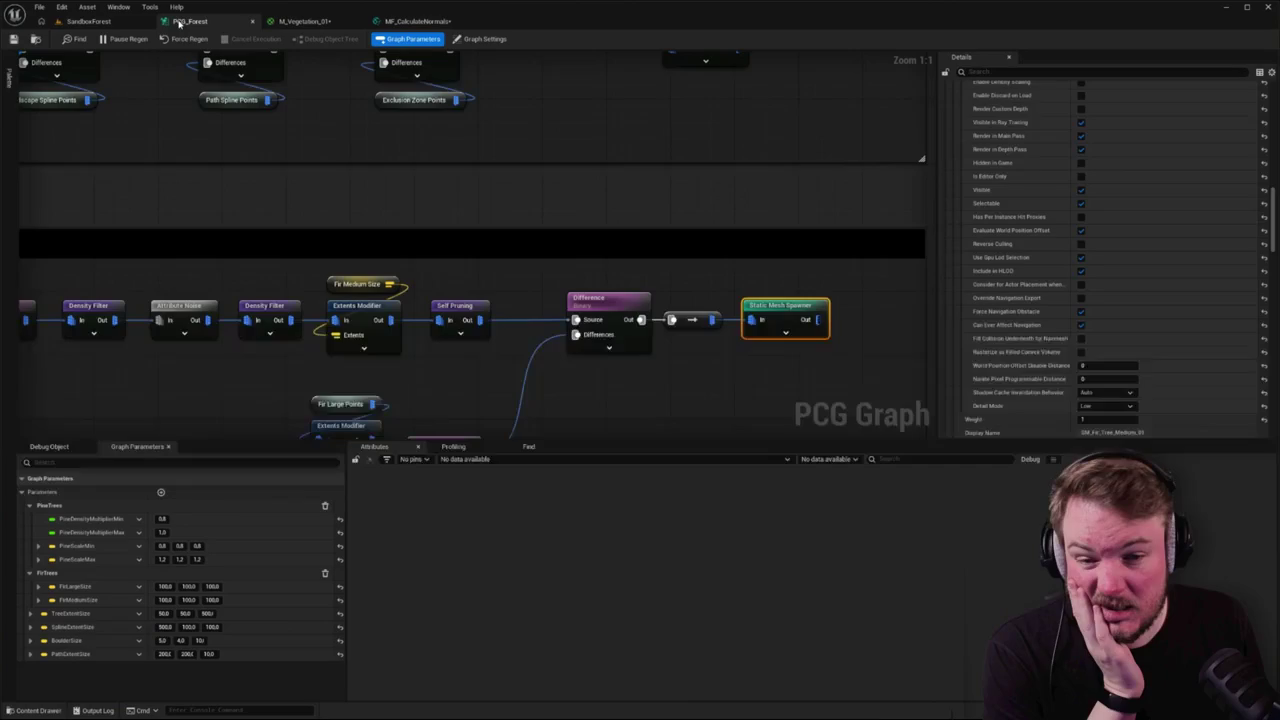
left_click(305, 21)
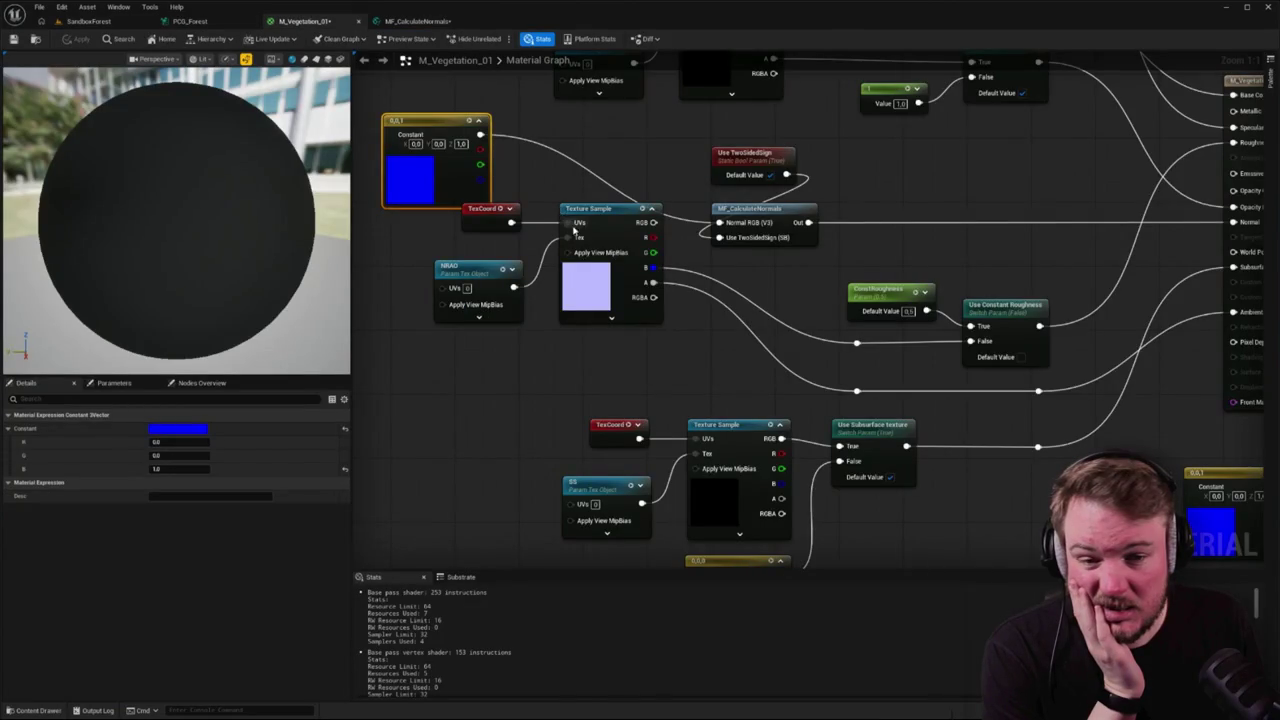
left_click_drag(653, 222, 718, 222)
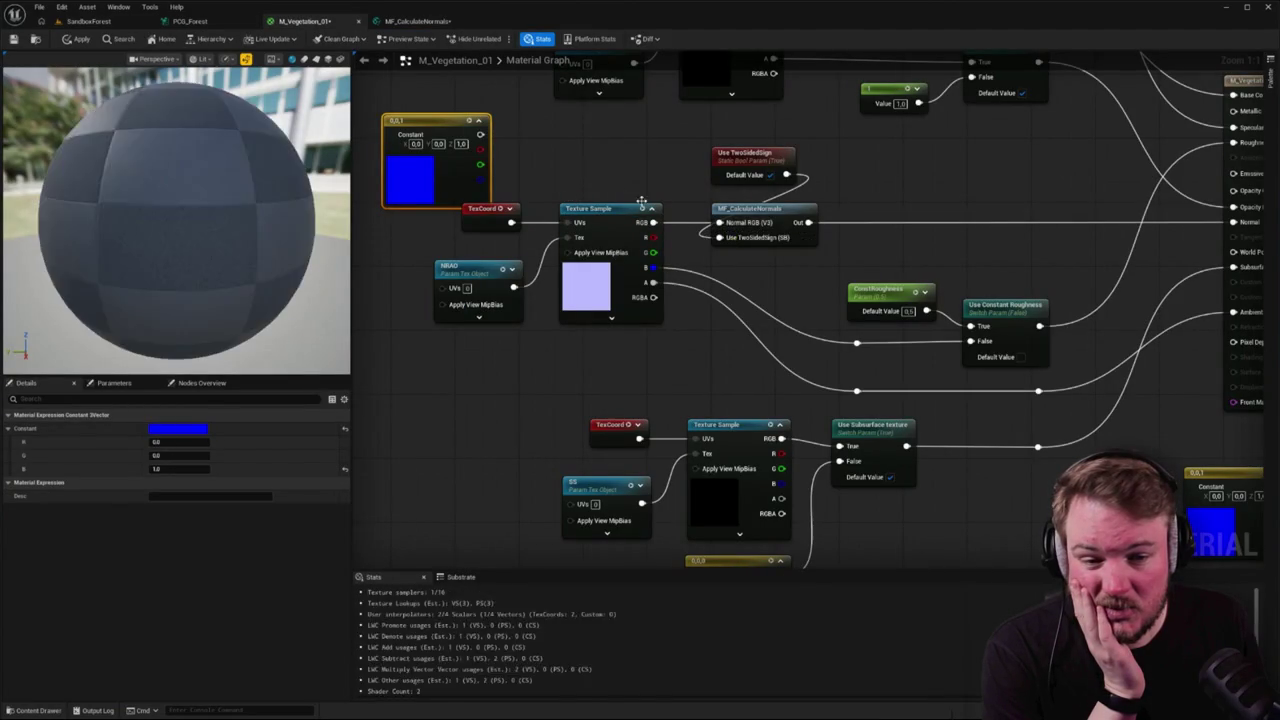
left_click(80, 39)
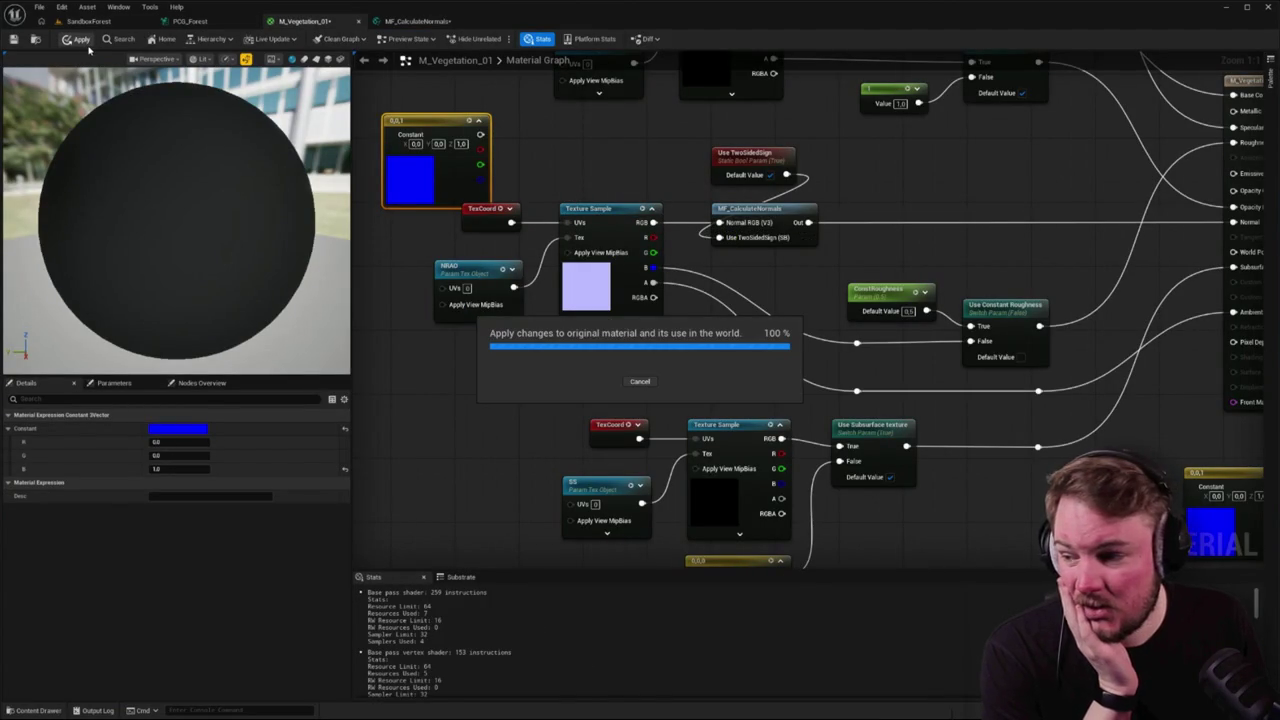
left_click(90, 22)
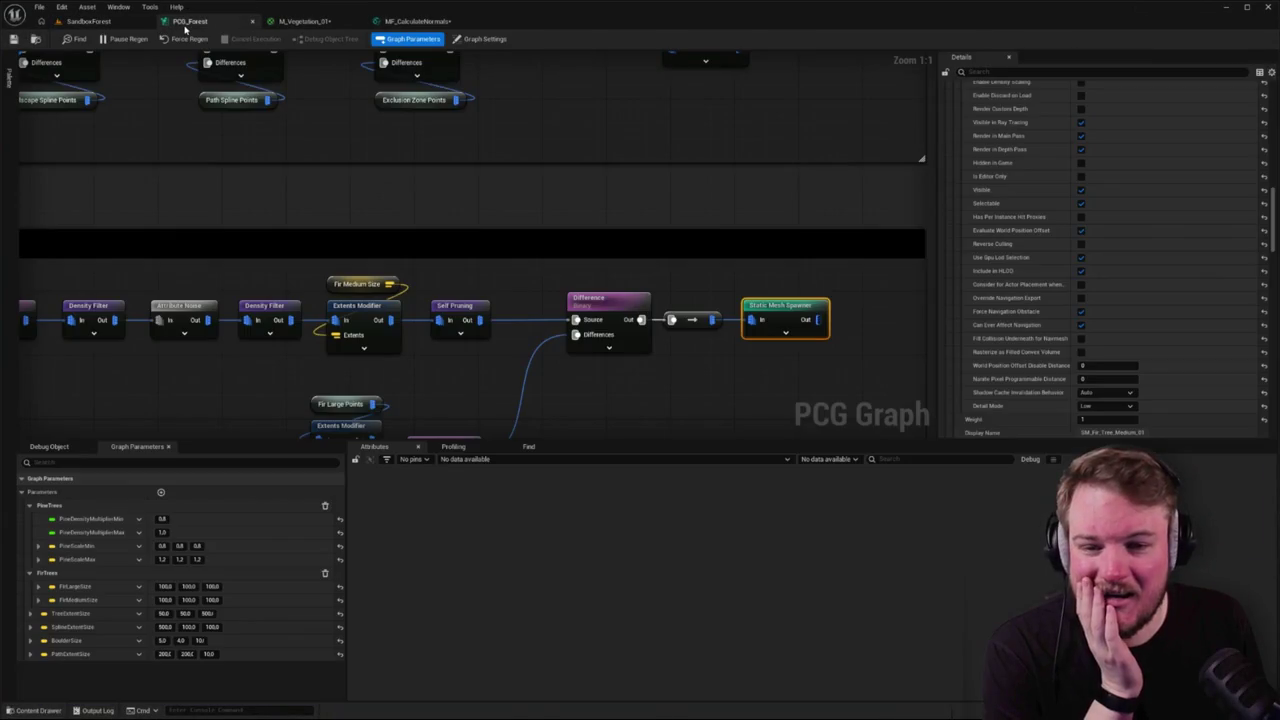
- Nudge the Local Position node in MF_CalculateNormals, then revisit M_Vegetation_01 and PCG_Forest
left_click(185, 21)
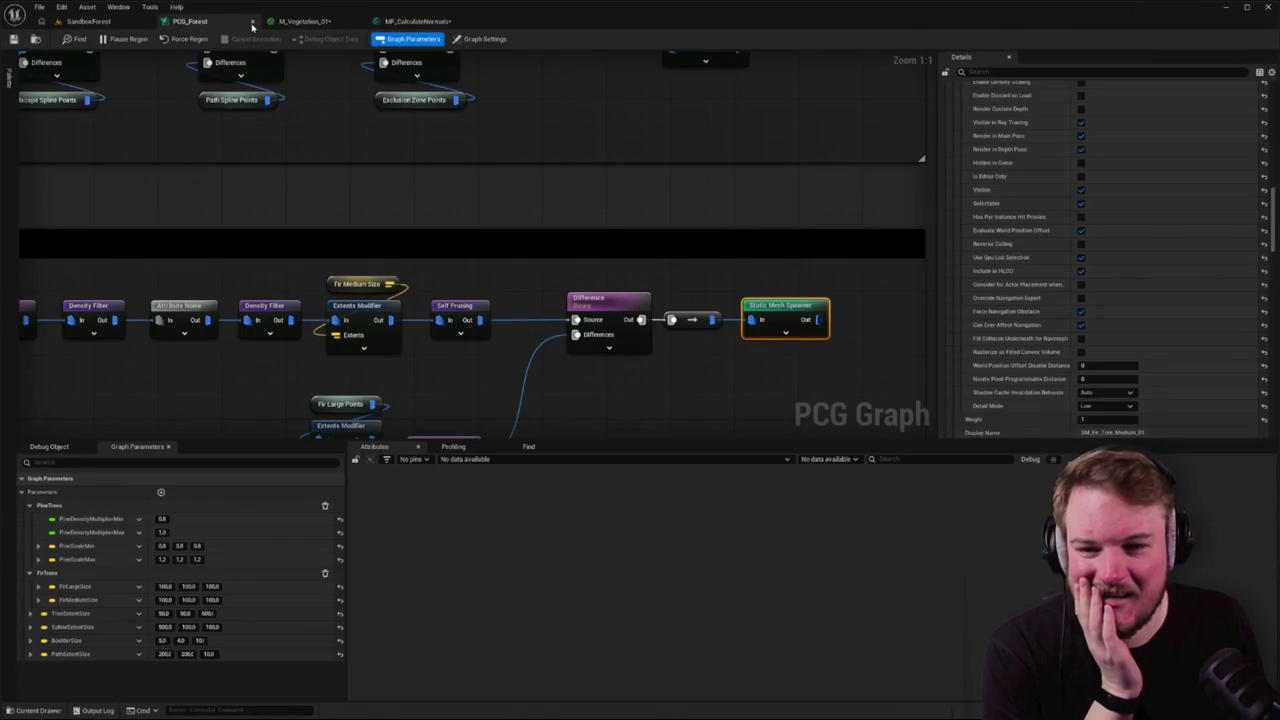
left_click(418, 21)
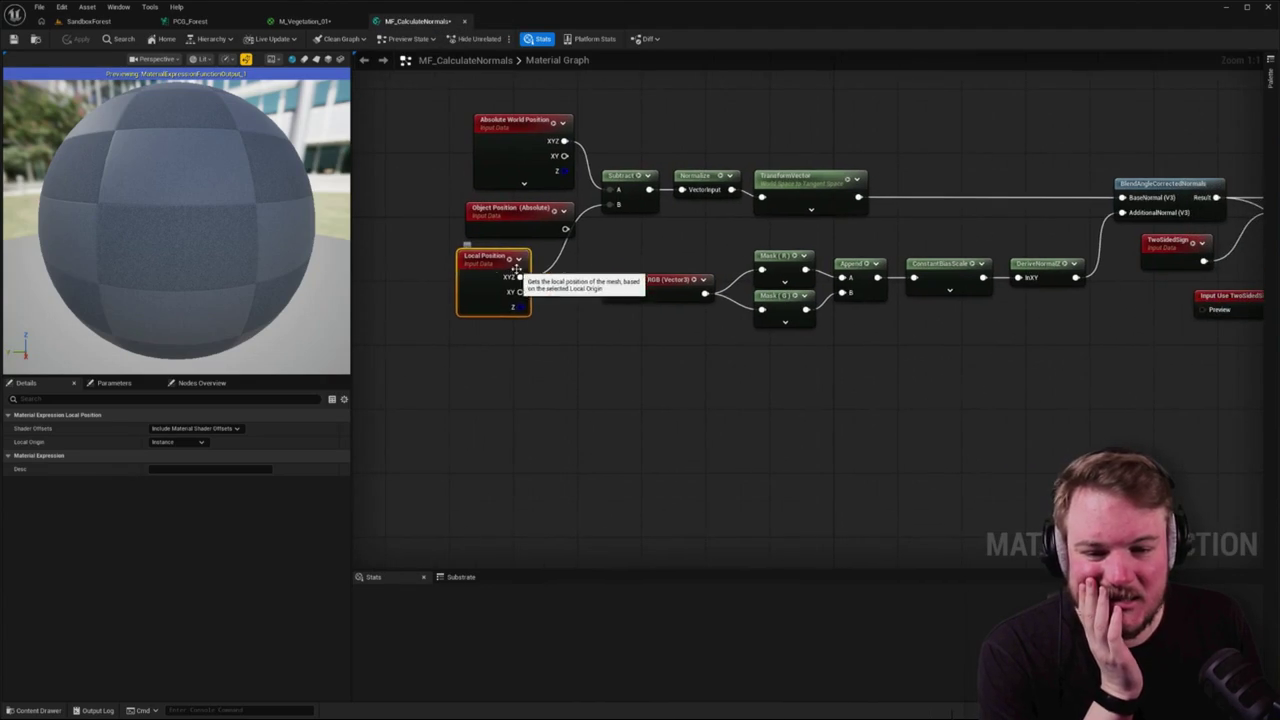
mouse_move(516, 268)
left_mouse_down()
mouse_move(573, 268)
mouse_move(335, 262)
left_mouse_up()
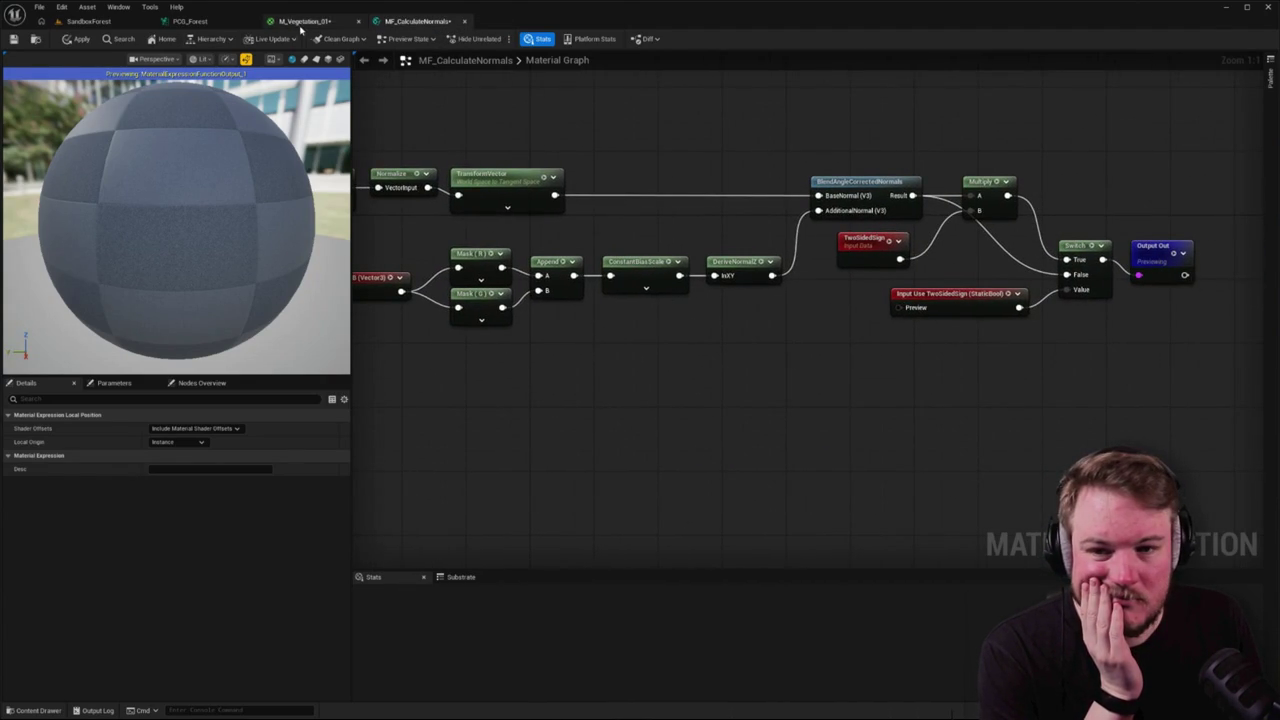
left_click(248, 25)
left_click(323, 23)
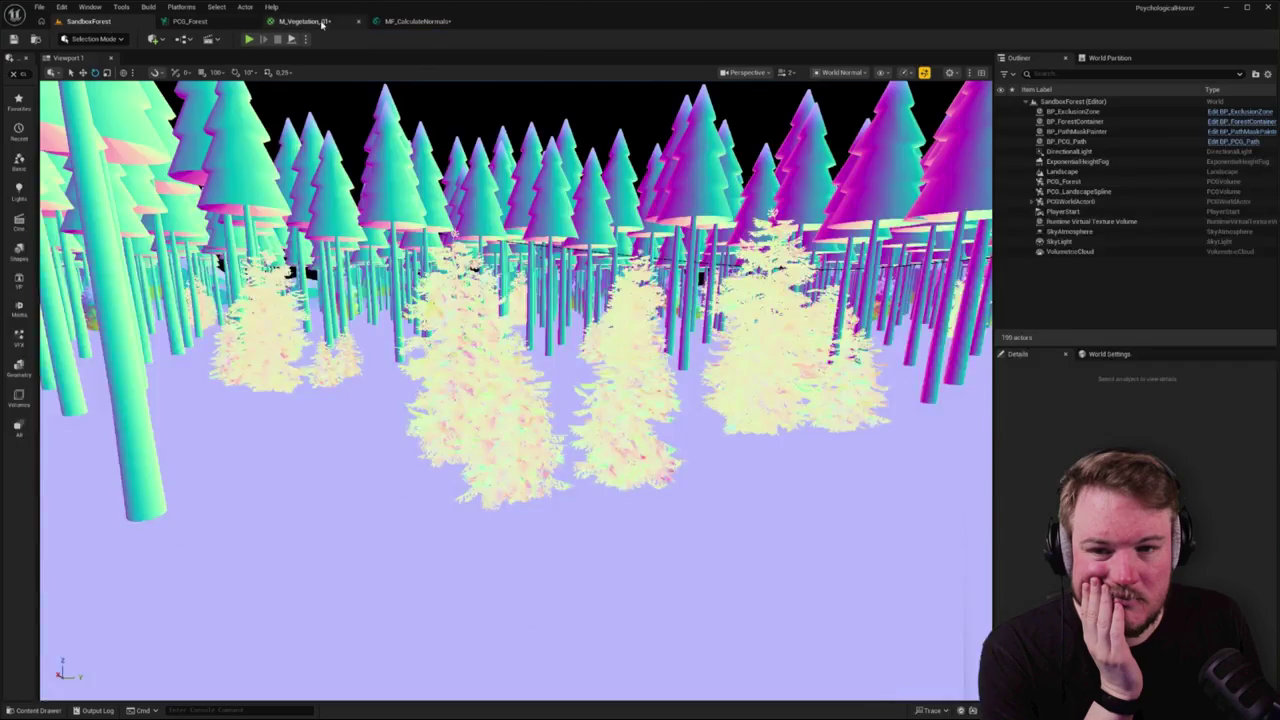
left_click(190, 21)
- Return to SandboxForest and tilt the camera down to inspect the pale fir foliage
left_click(88, 21)
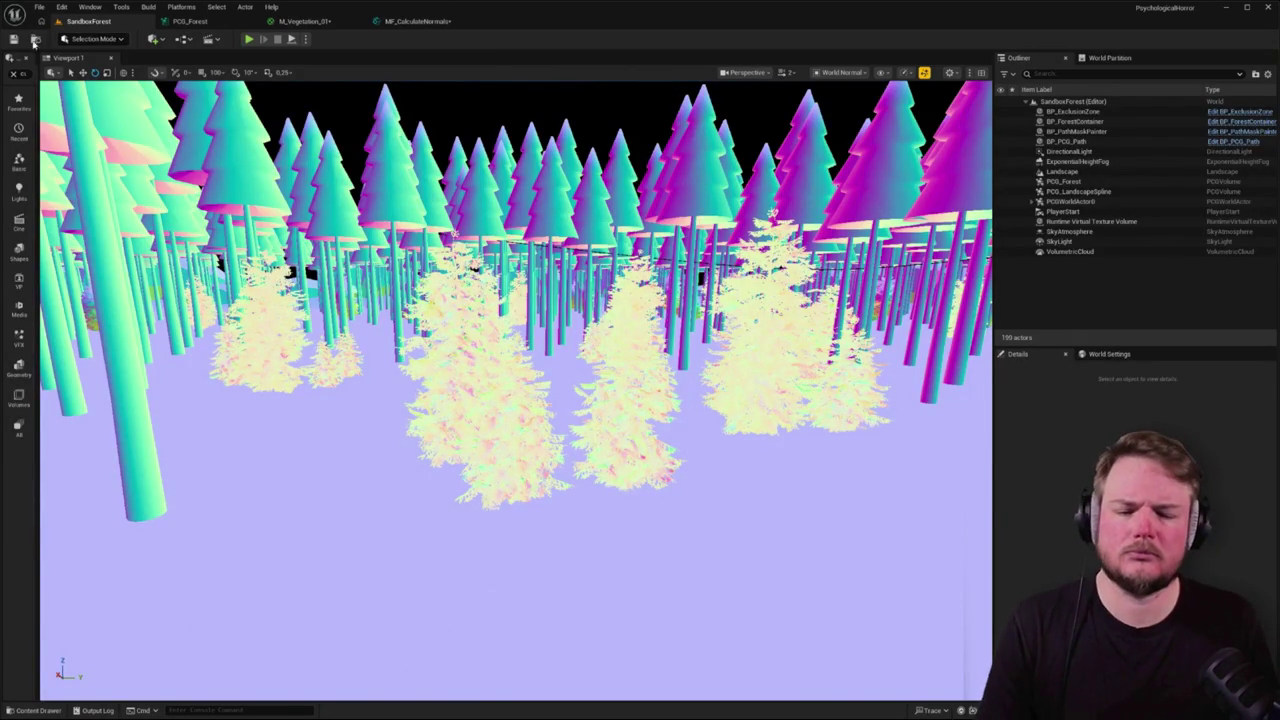
mouse_move(480, 350)
left_mouse_down()
mouse_move(480, 200)
mouse_move(480, 250)
mouse_move(313, 177)
left_mouse_up()
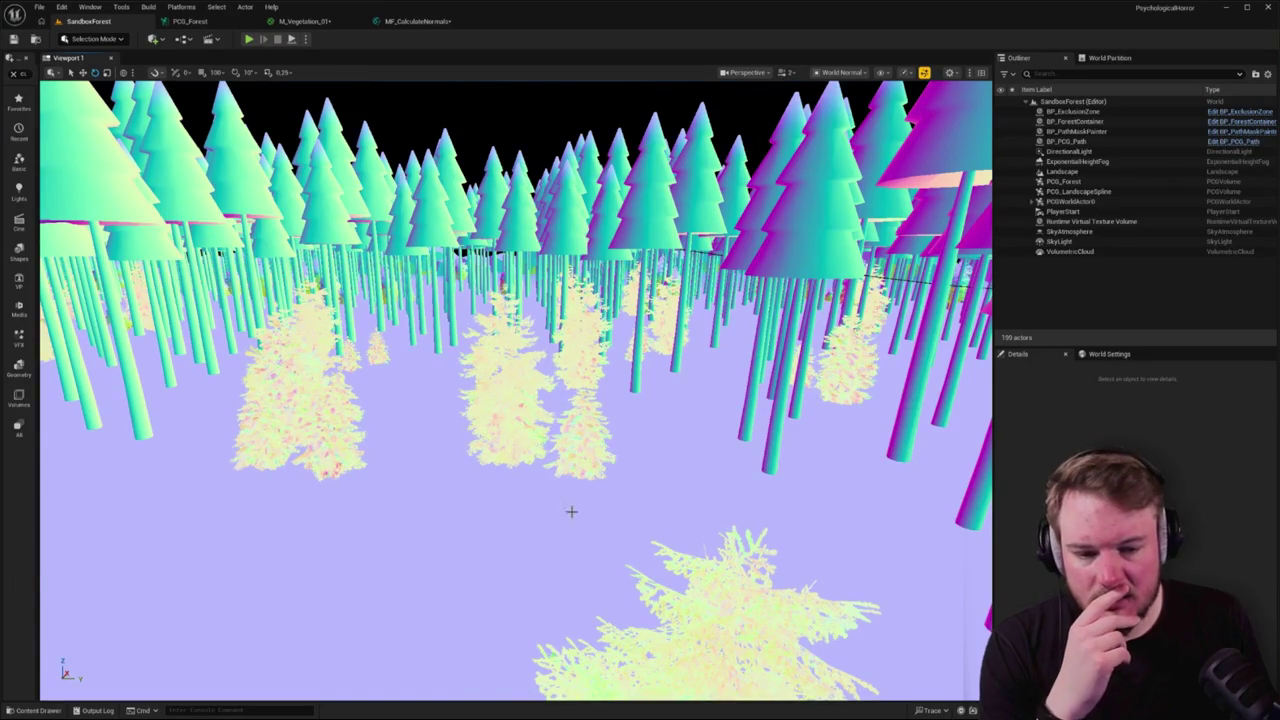
- Open MF_CalculateNormals from M_Vegetation_01, wire DeriveNormalZ into TwoSidedSign, and recheck the forest
left_click(206, 24)
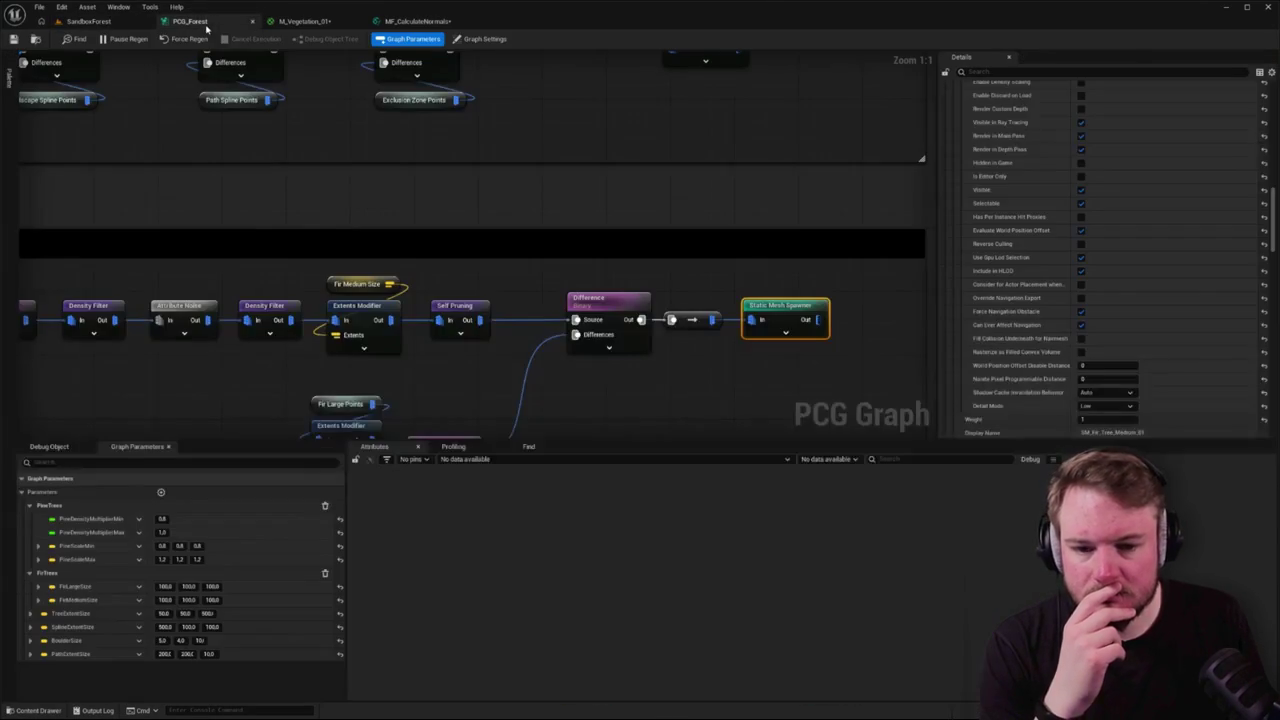
left_click(320, 22)
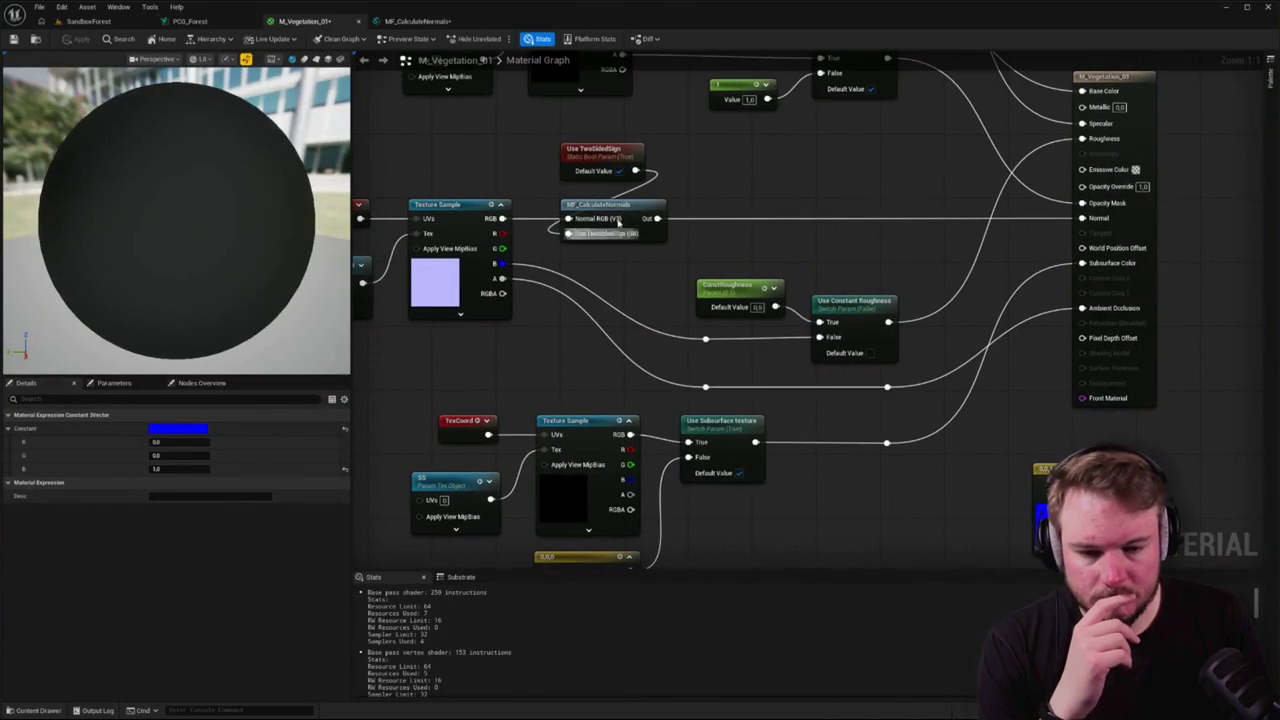
double_click(618, 203)
left_click_drag(814, 323, 755, 316)
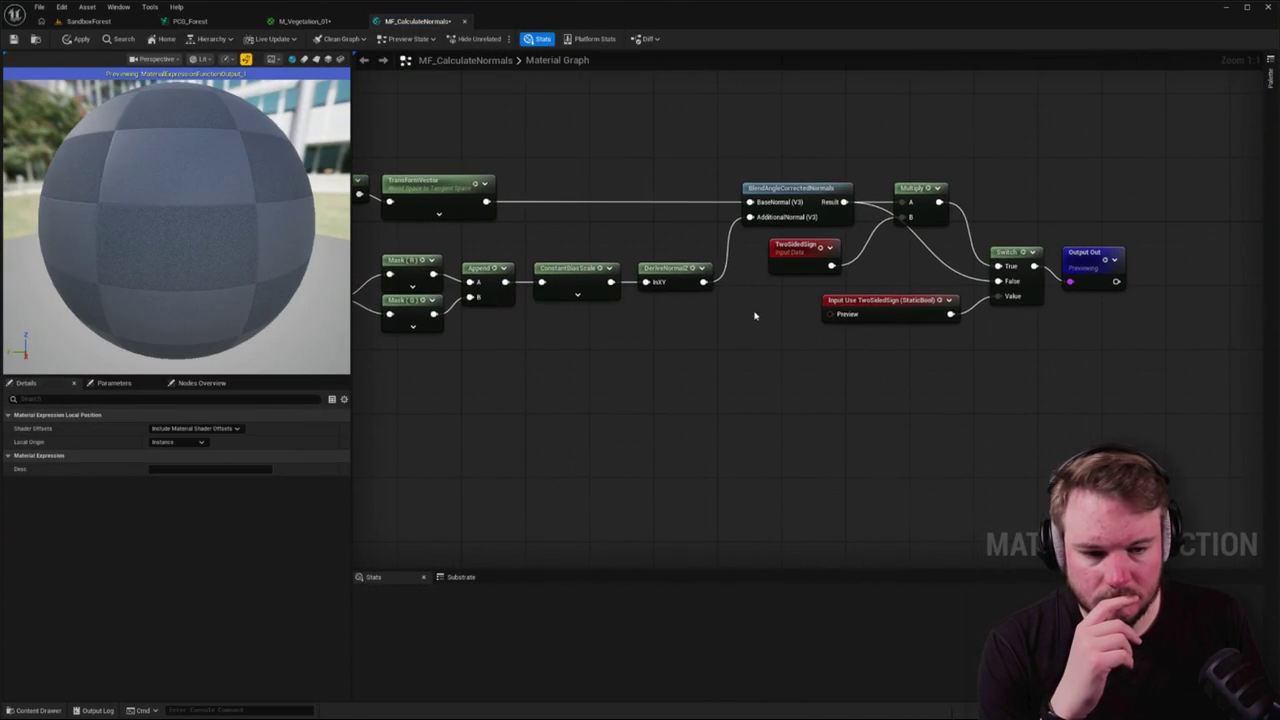
left_click_drag(703, 281, 774, 250)
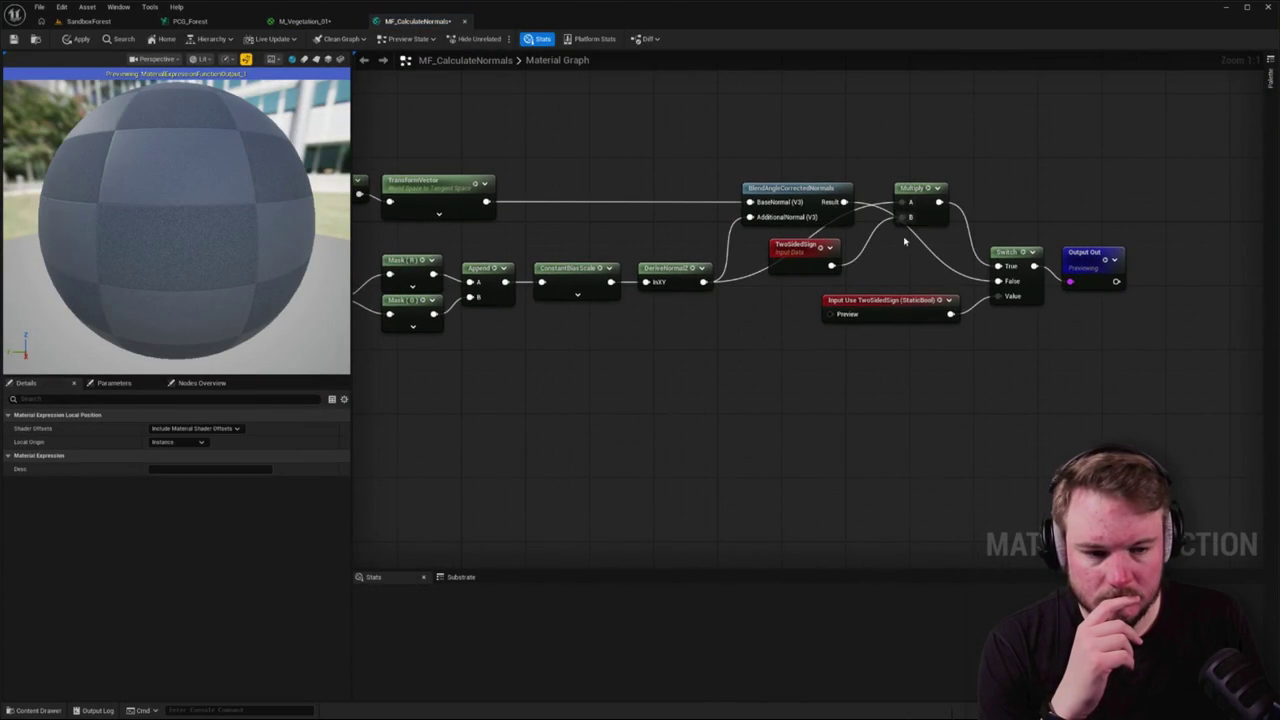
left_click(90, 21)
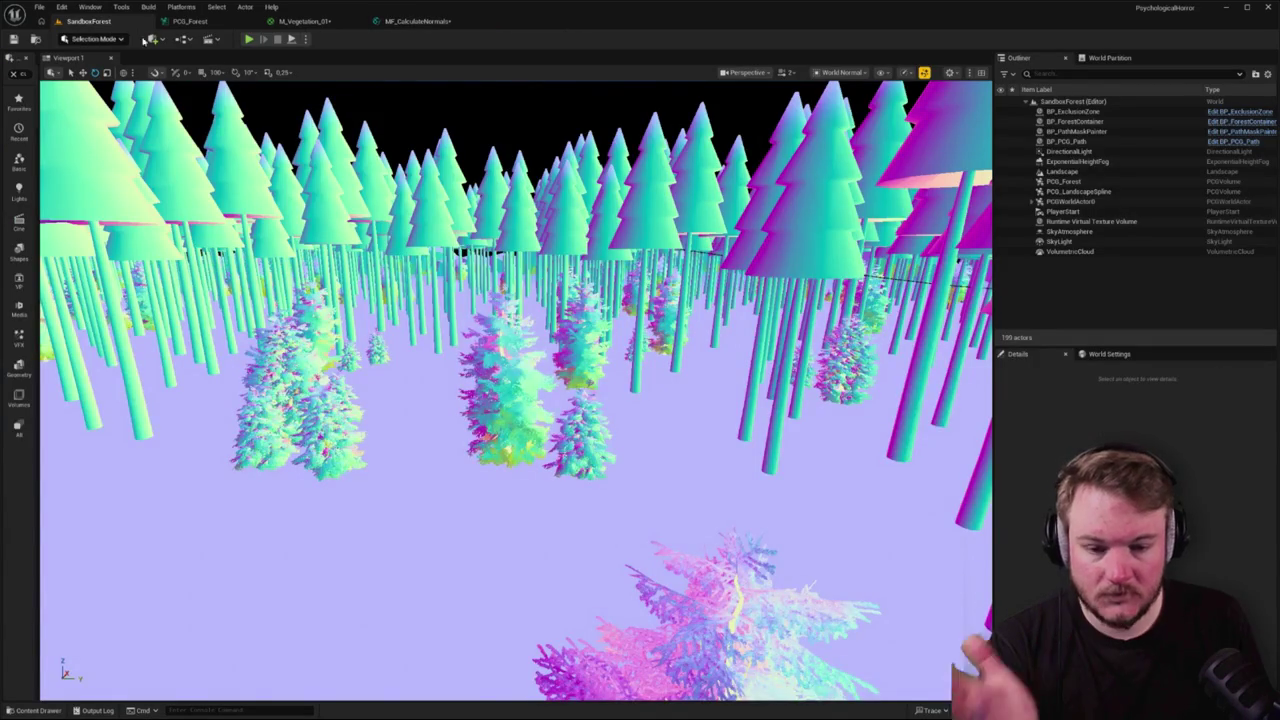
mouse_move(510, 243)
left_mouse_down()
mouse_move(510, 255)
mouse_move(510, 240)
left_mouse_up()
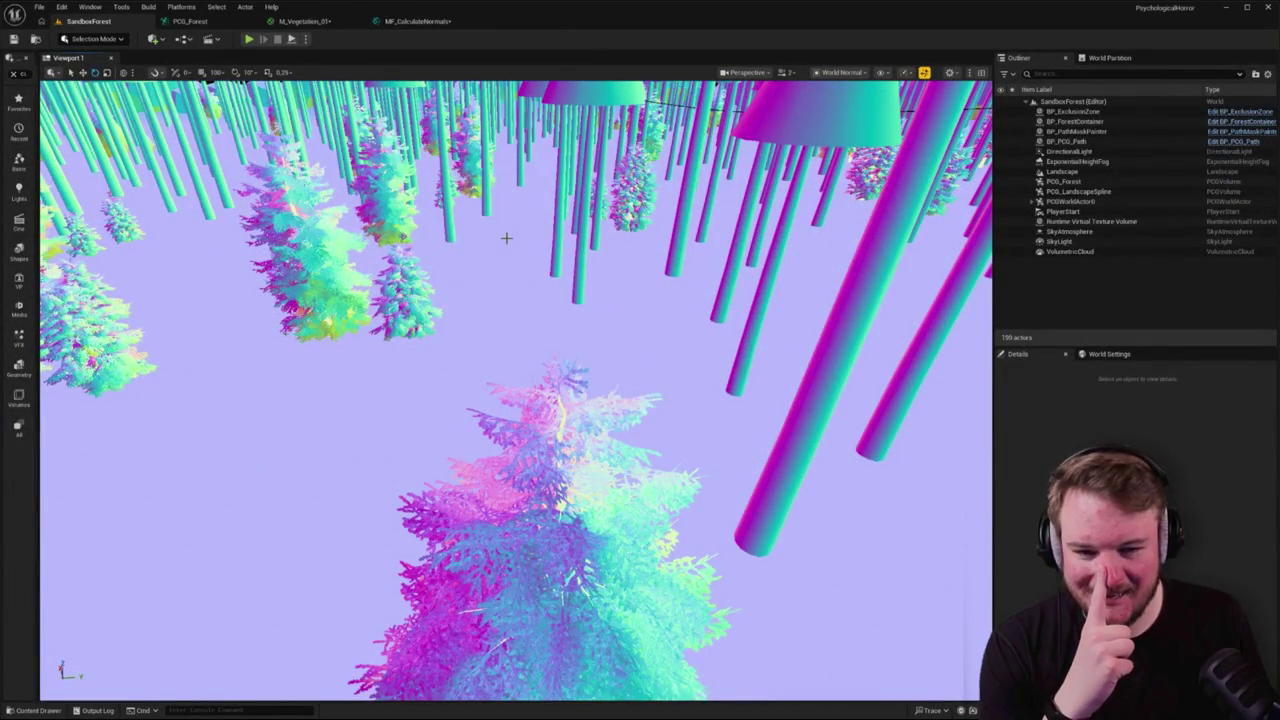
left_click_drag(506, 237, 506, 246)
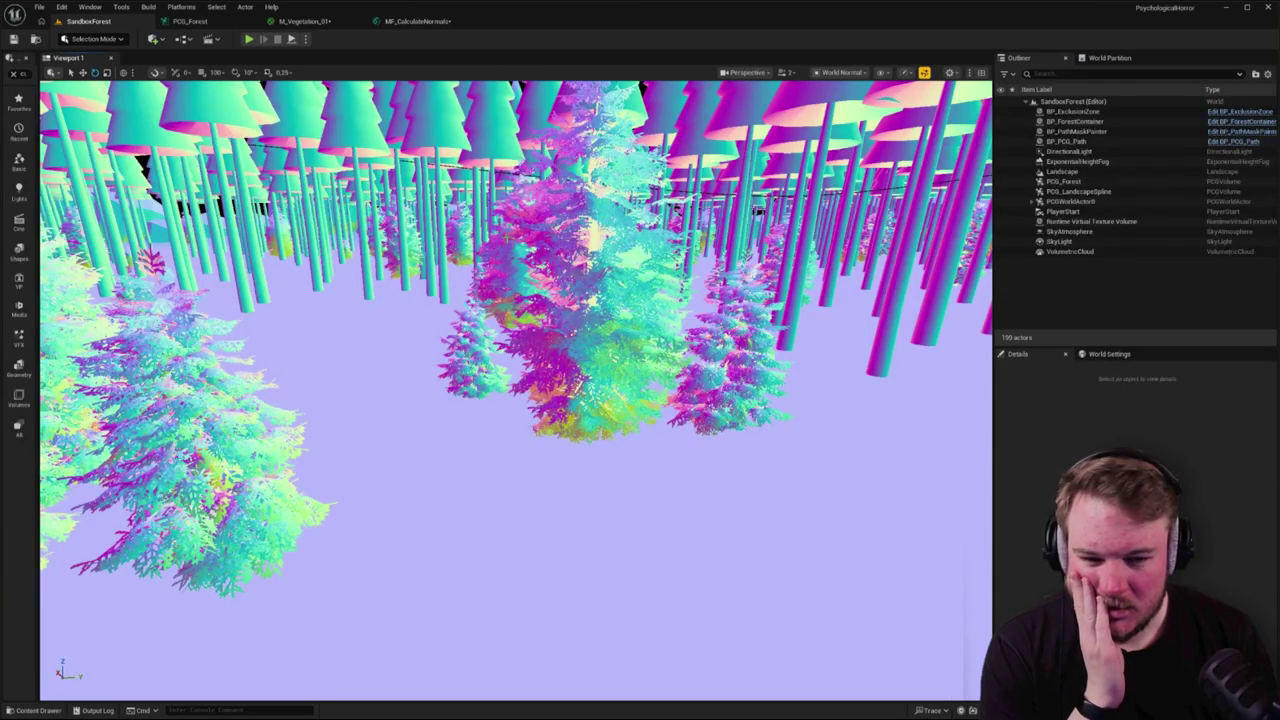
left_click_drag(506, 246, 506, 246)
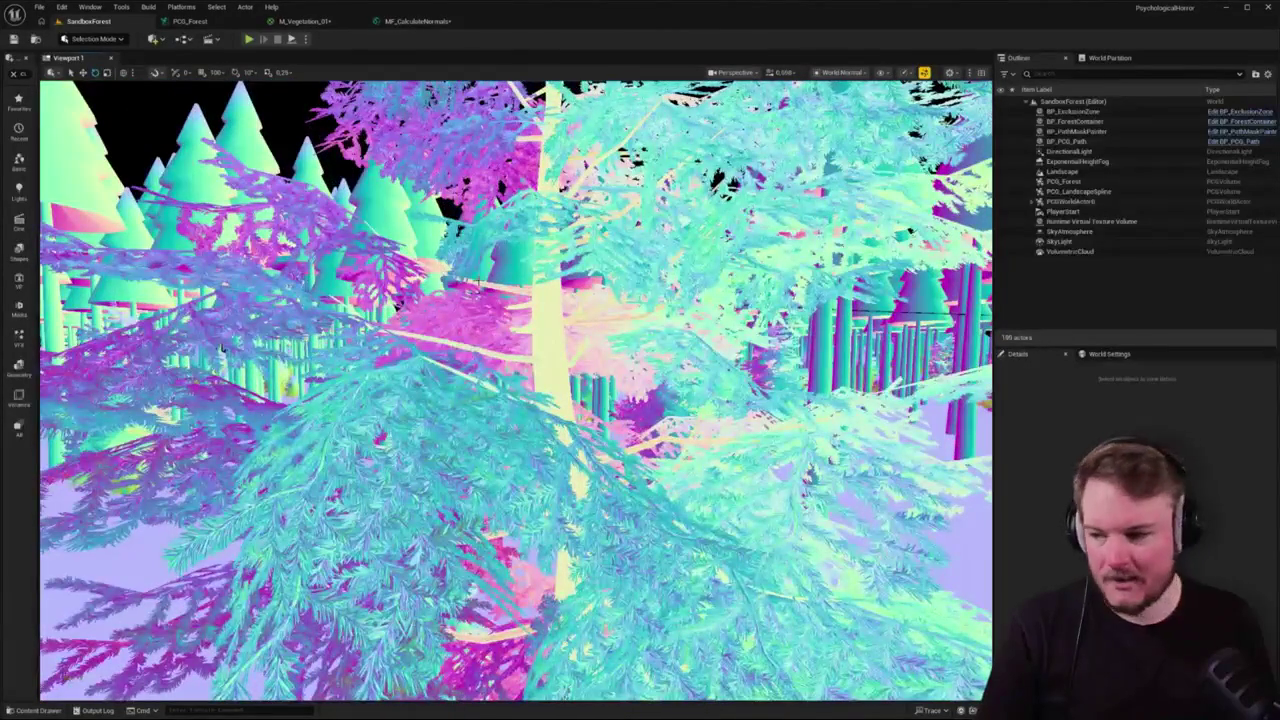